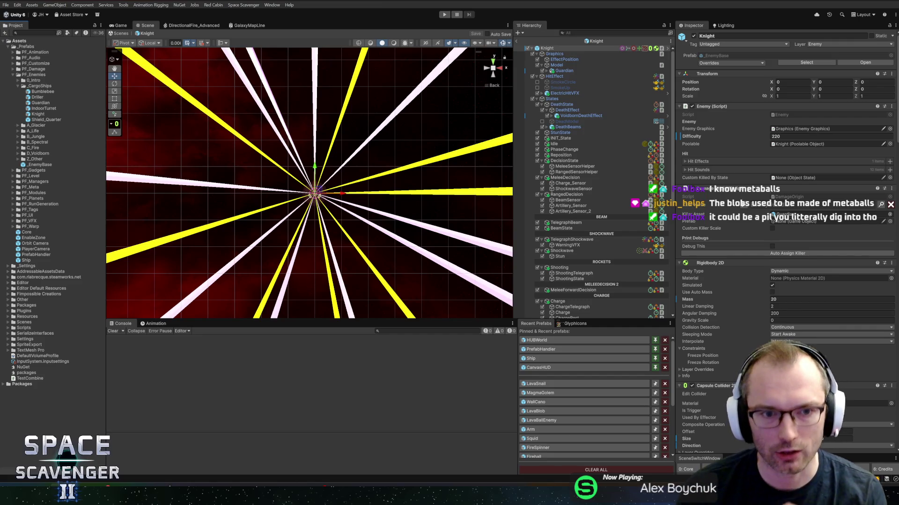
Step: Check the Guardian and Model objects in the prefab, then select the Knight root
scroll(369, 201, down, 2)
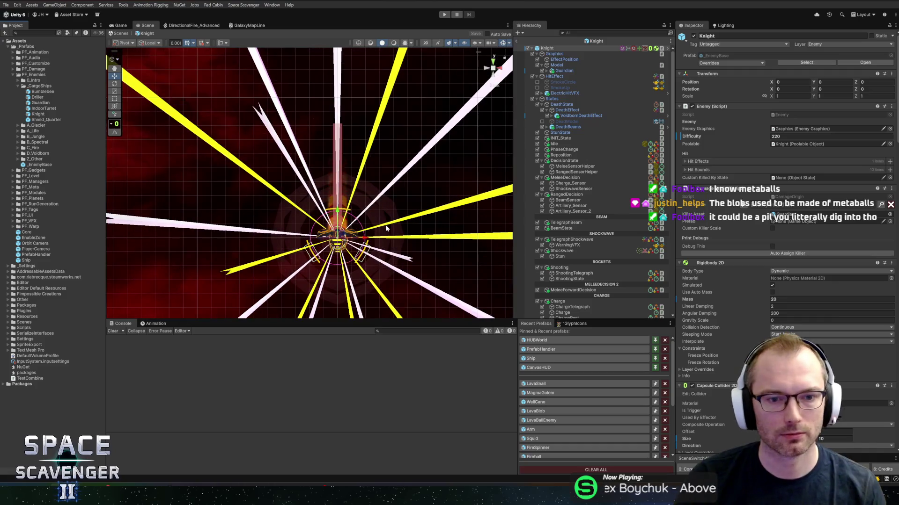
click(561, 70)
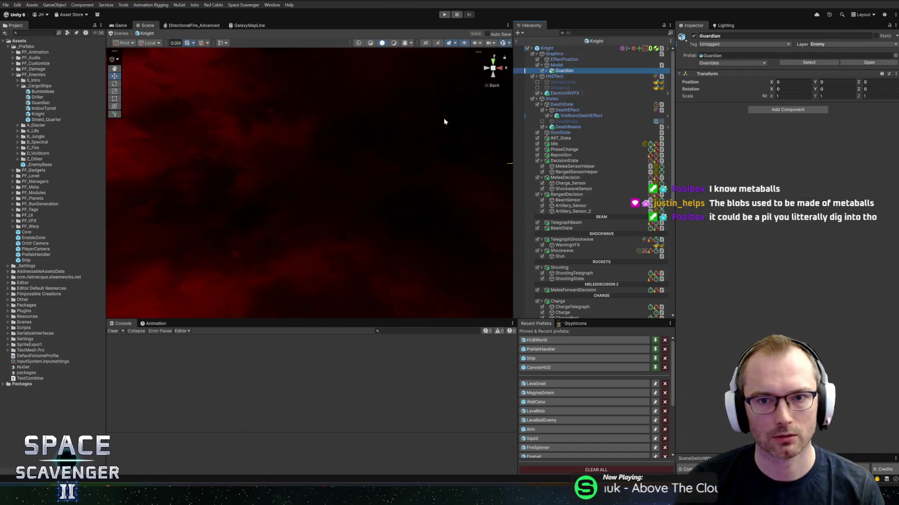
scroll(391, 134, up, 2)
scroll(369, 146, up, 2)
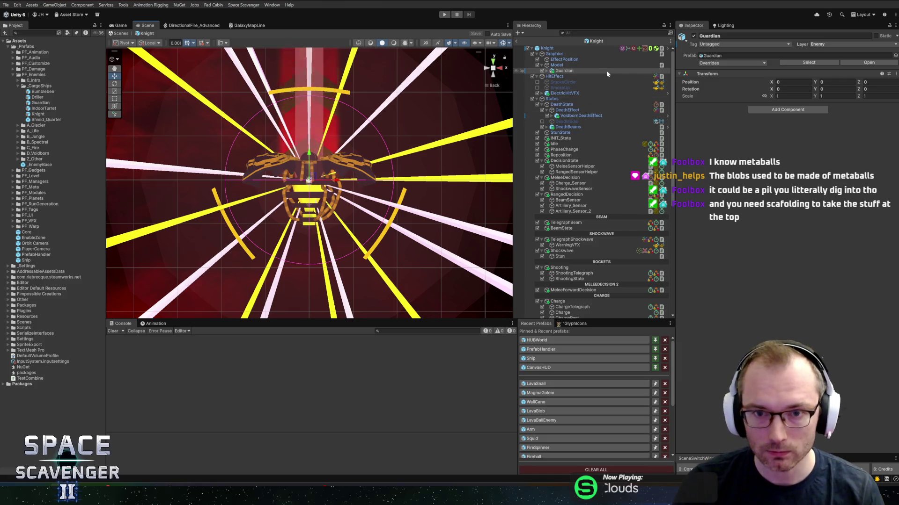
click(563, 66)
click(557, 48)
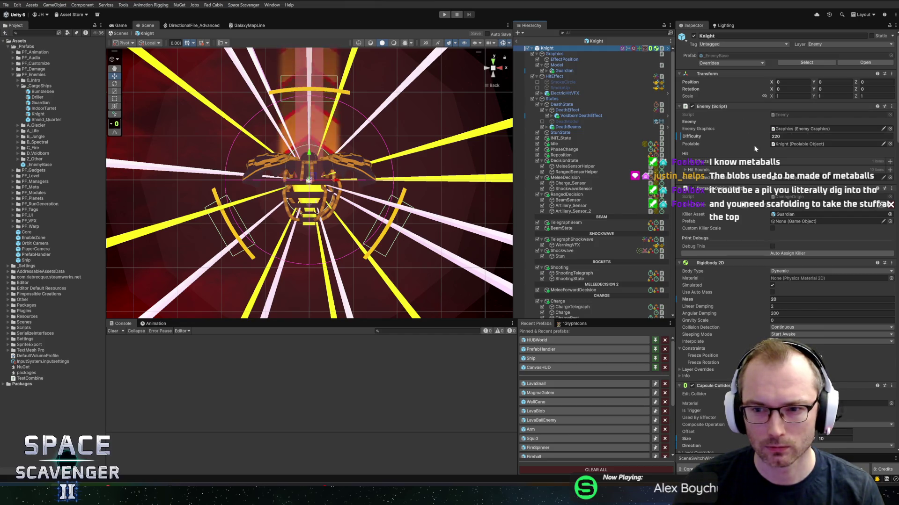
Step: Set the Knight's Difficulty to 400 and save the prefab
double_click(778, 136)
text(400)
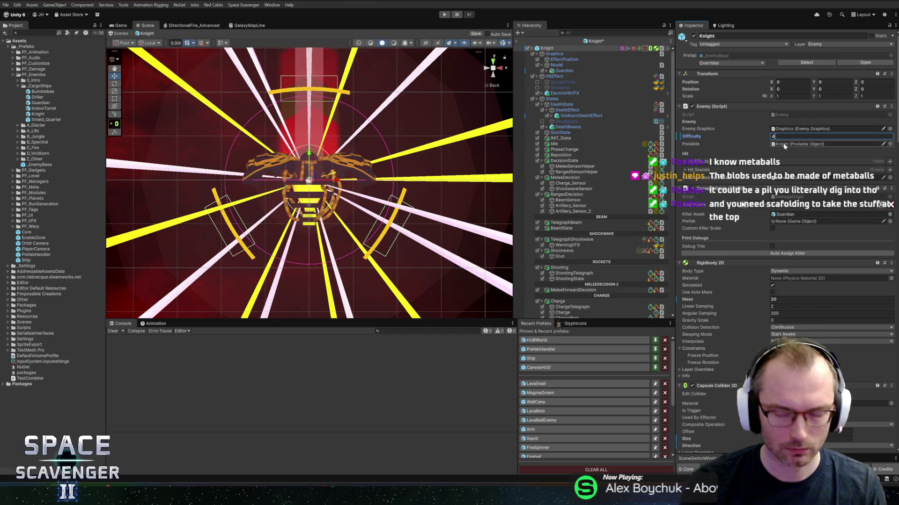
key(ctrl+s)
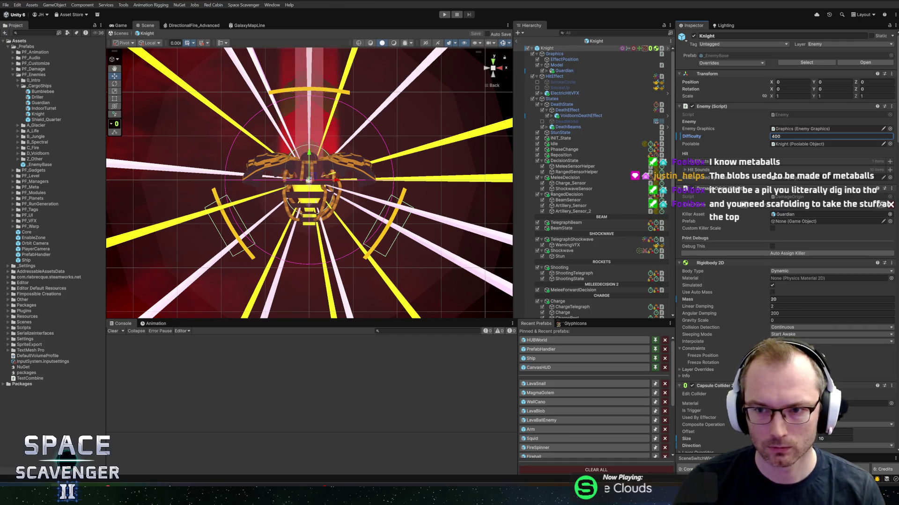
key(ctrl+a)
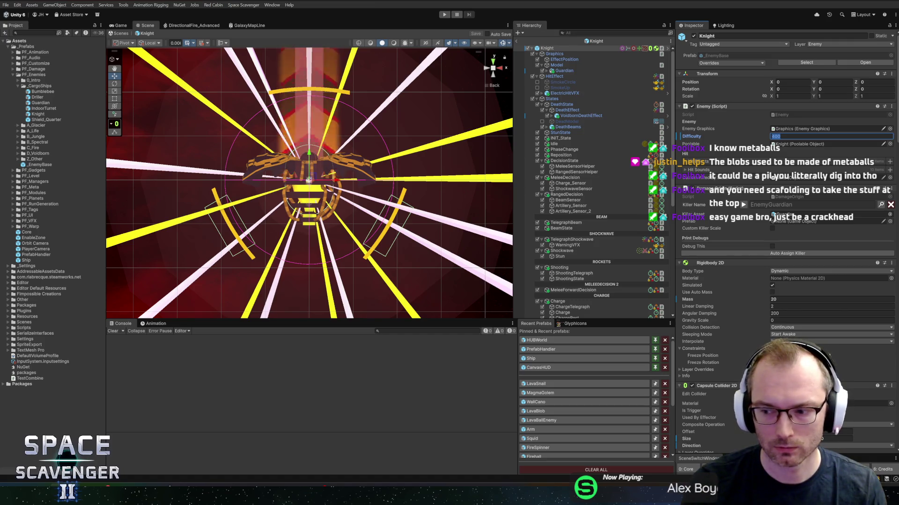
key(Return)
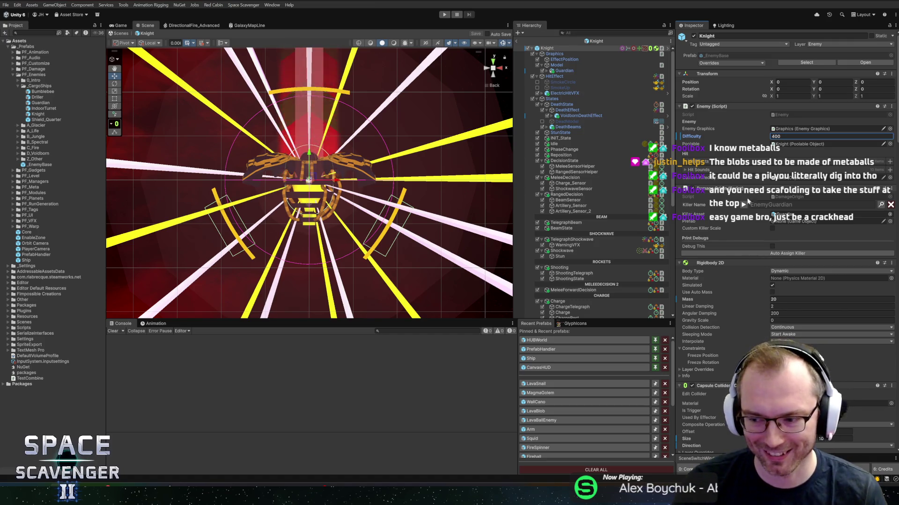
Step: Auto-assign Knight as the Killer Asset and delete the old Guardian model under Model
scroll(747, 201, down, 4)
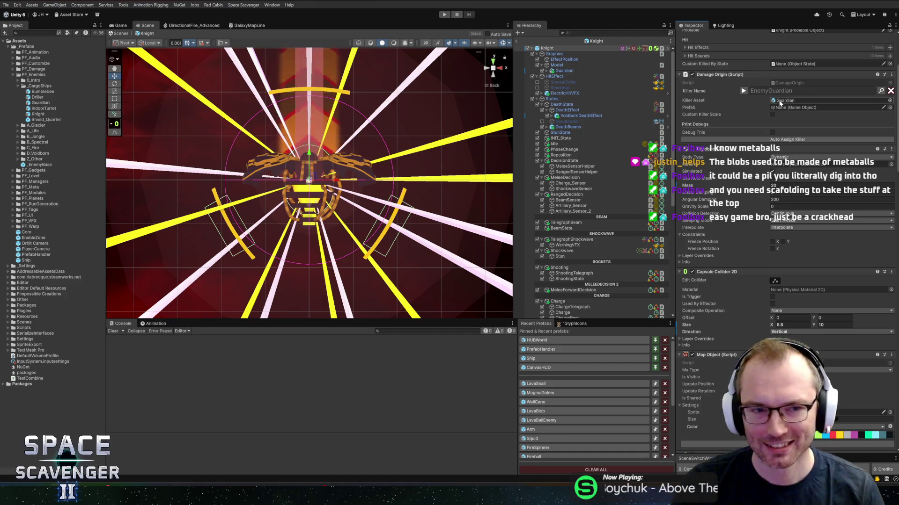
click(773, 101)
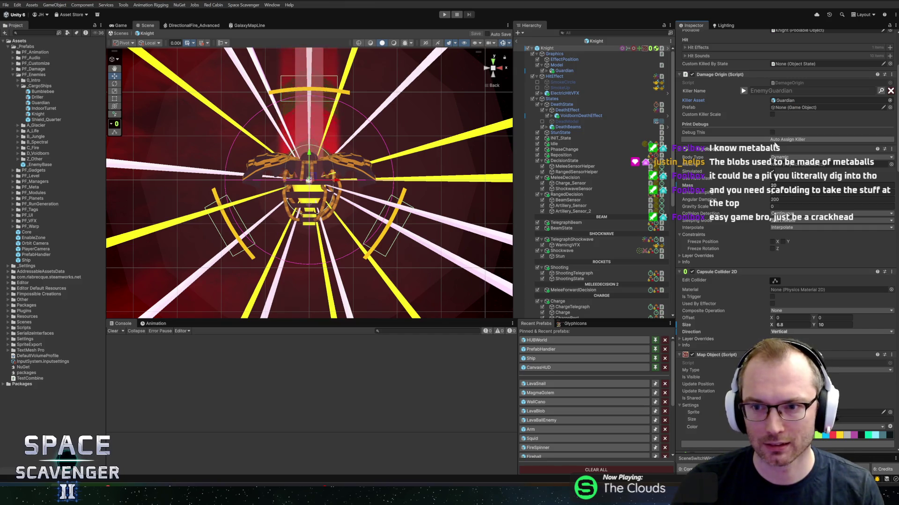
click(777, 139)
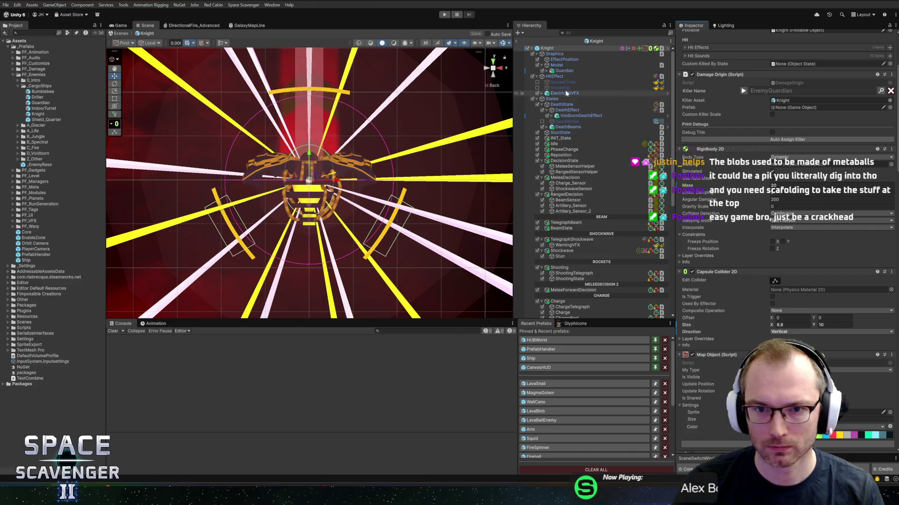
click(575, 71)
key(Delete)
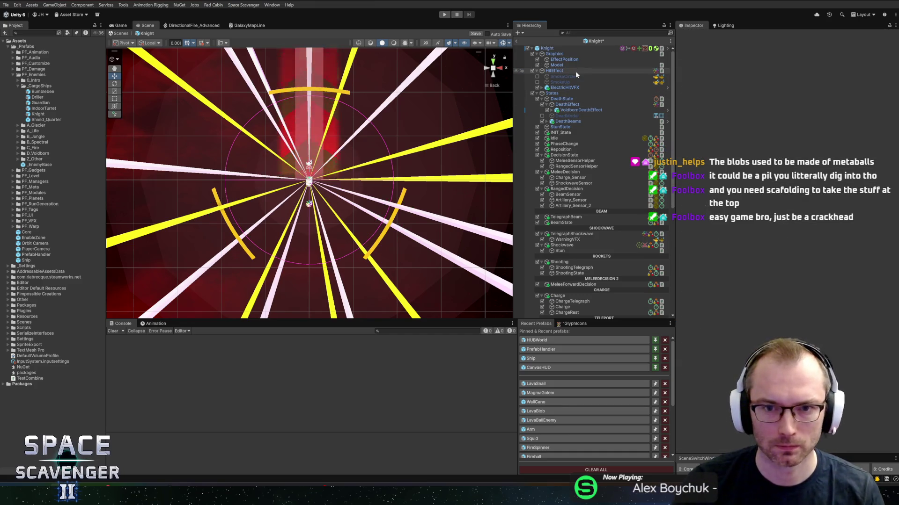
Step: Delete the DecisionState, MeleeDecision, RangedDecision, Reposition and PhaseChange objects
click(560, 155)
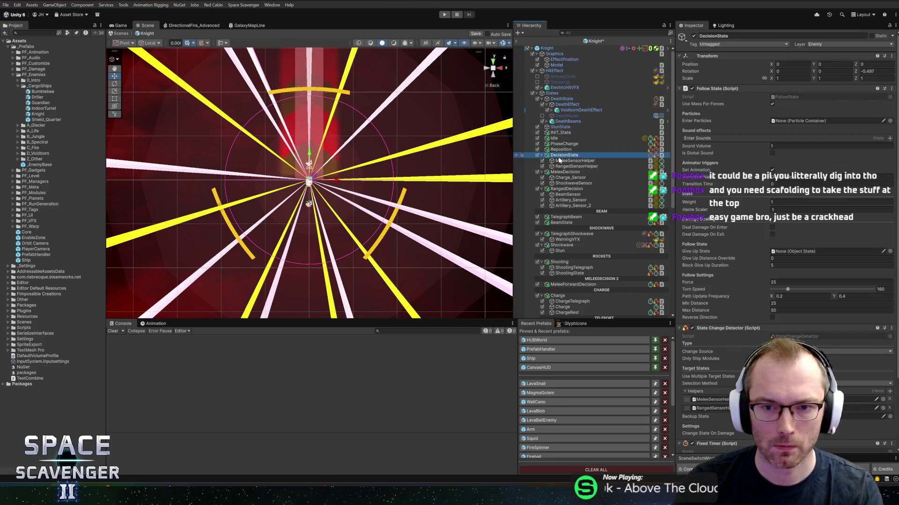
key(Delete)
click(561, 155)
key(Delete)
click(561, 155)
key(Delete)
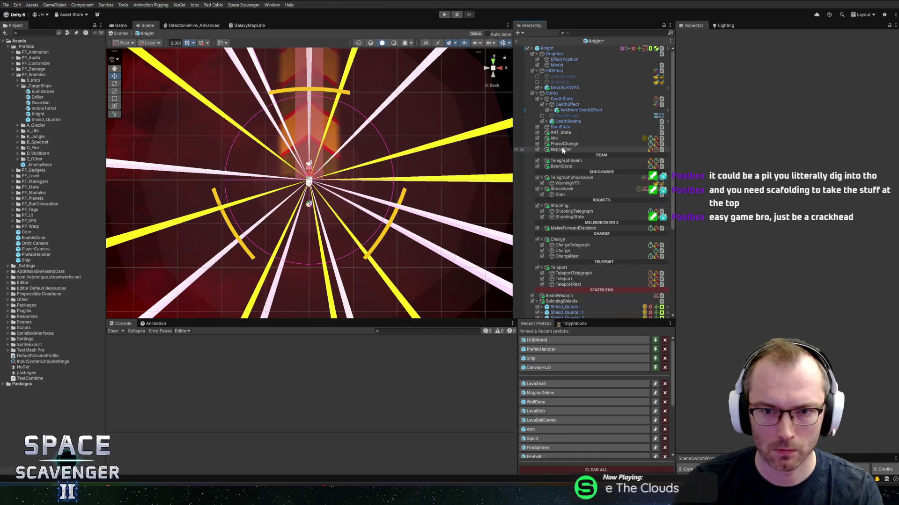
click(562, 150)
key(Delete)
click(563, 145)
key(Delete)
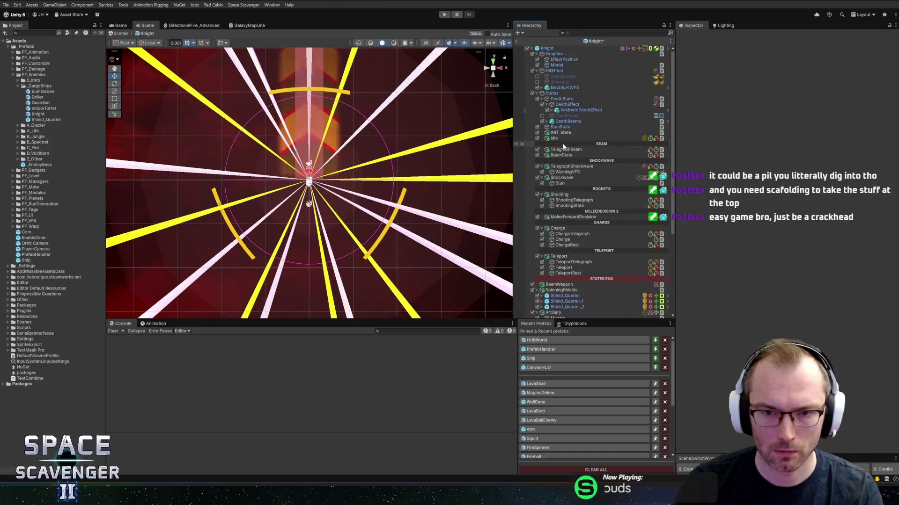
Step: Review the Idle state and Knight root, then open the Guardian script via Edit Script
click(558, 138)
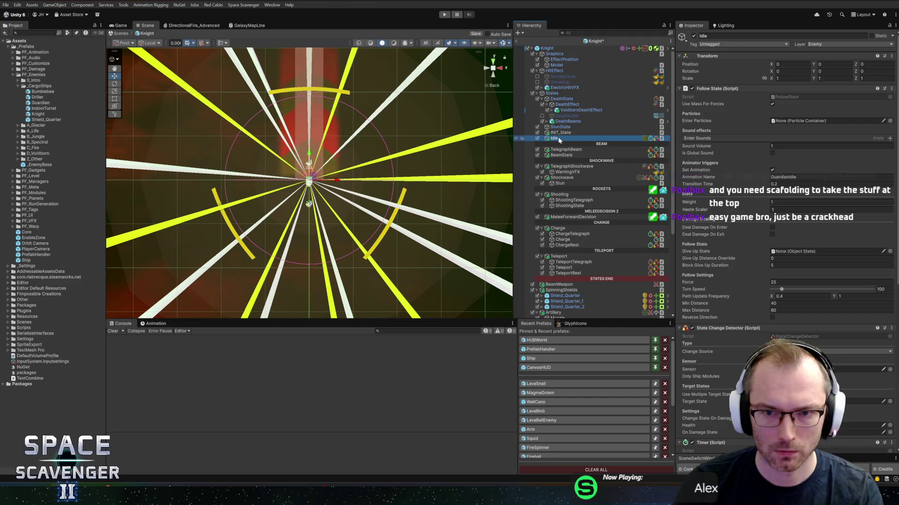
scroll(751, 258, down, 8)
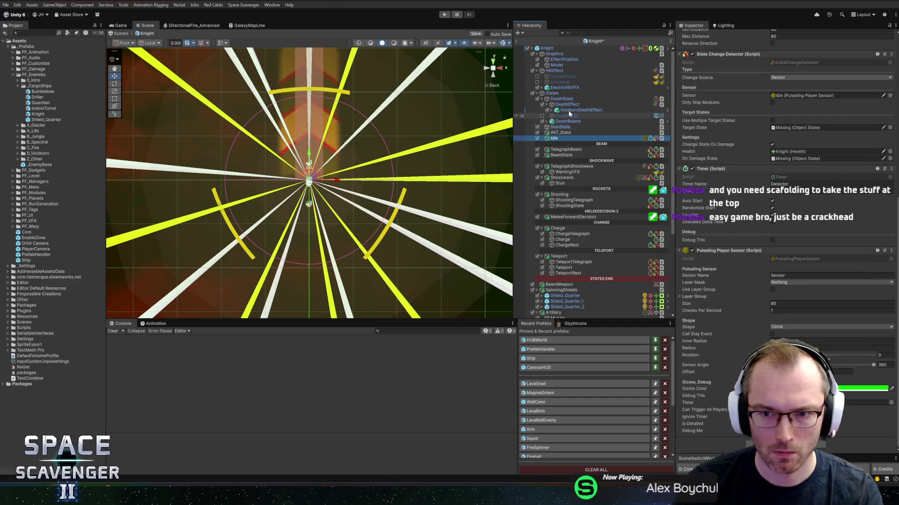
click(547, 47)
scroll(763, 246, down, 10)
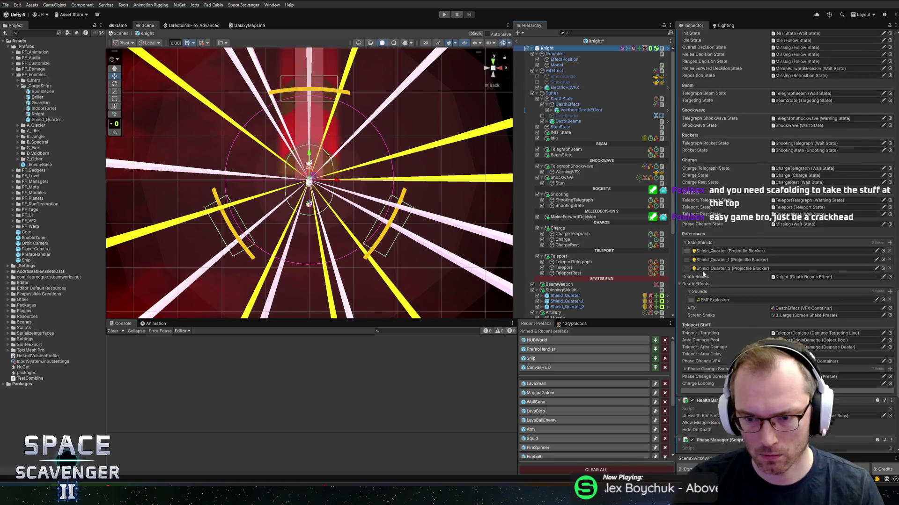
scroll(703, 275, down, 5)
scroll(721, 143, down, 4)
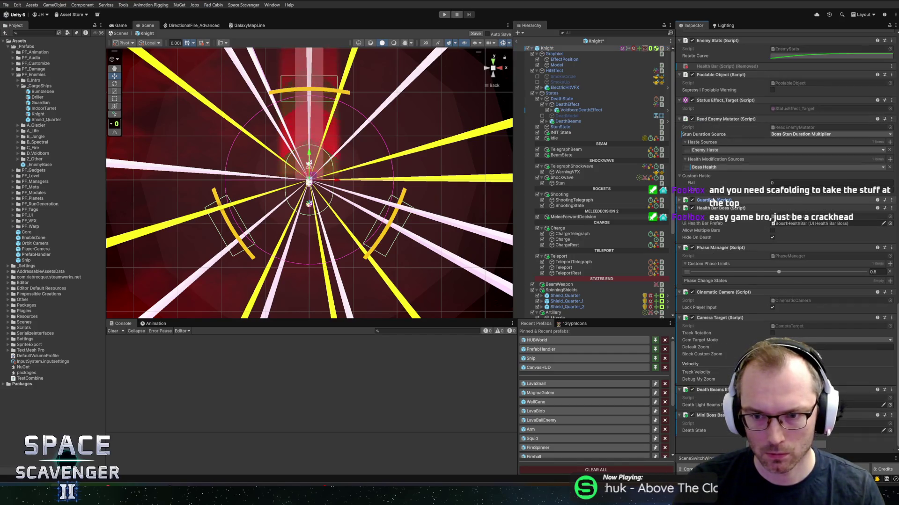
right_click(714, 200)
click(763, 292)
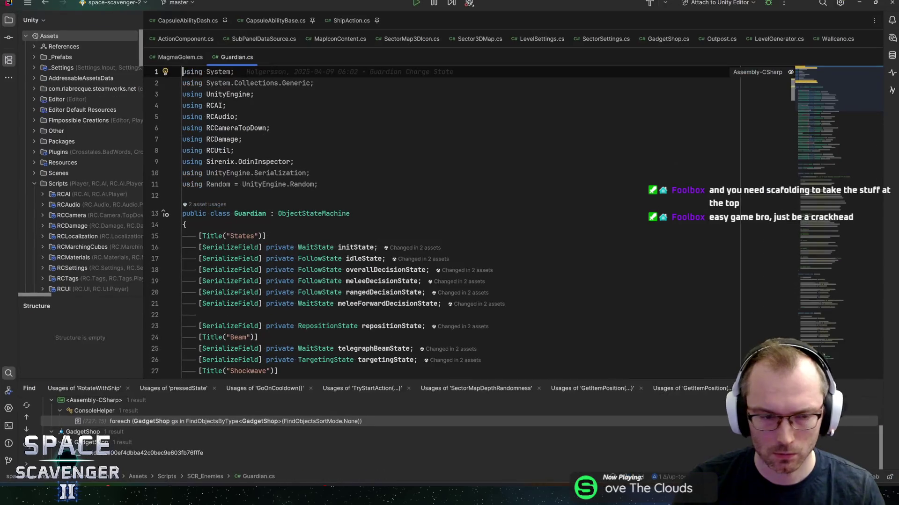
Step: Create a Knight script in SCR_Enemies whose class derives from ObjectStateMachine
click(85, 20)
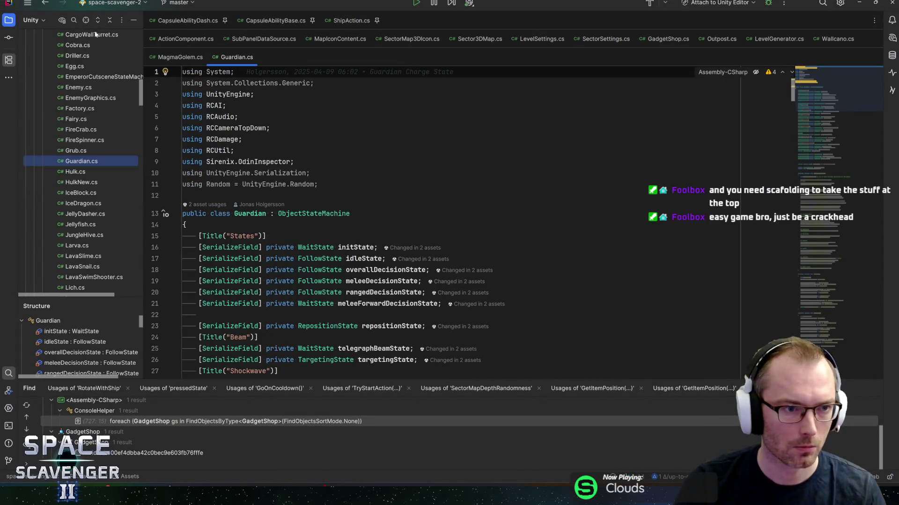
scroll(70, 141, up, 8)
click(54, 77)
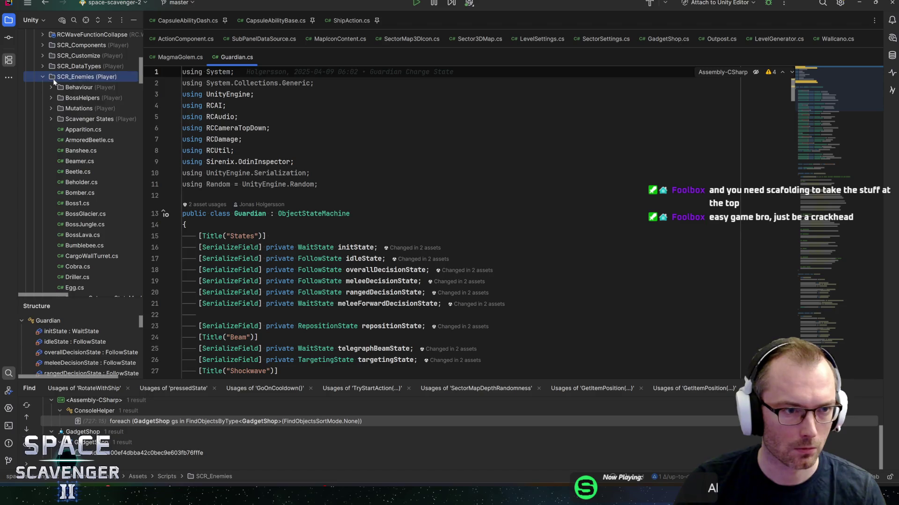
right_click(53, 82)
mouse_move(81, 85)
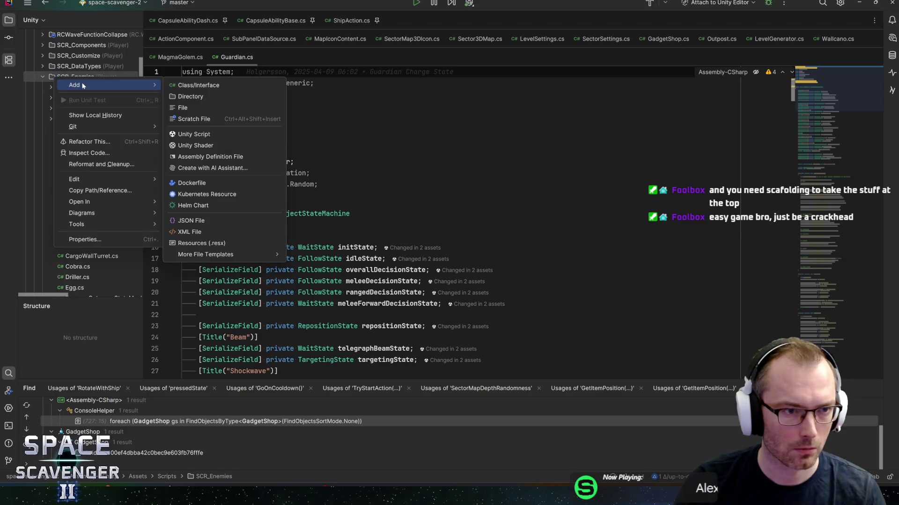
click(189, 135)
text(Kn)
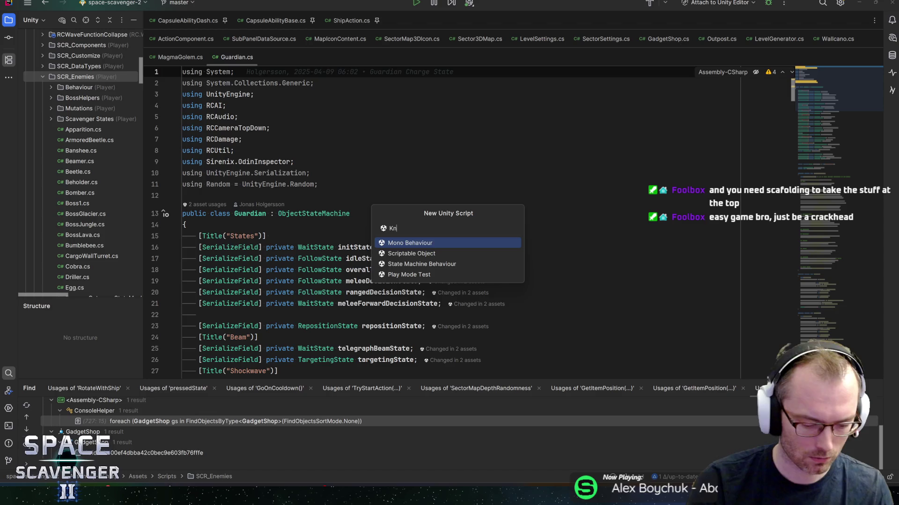
text(ight)
key(Return)
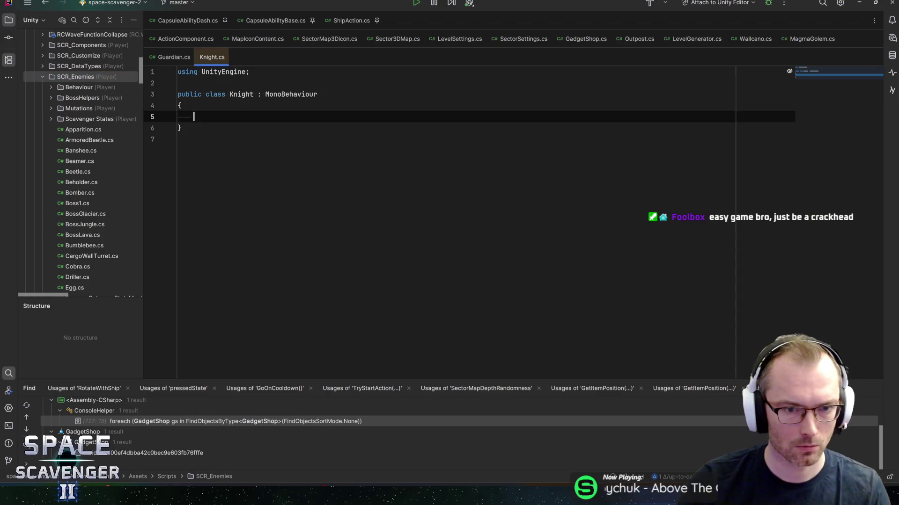
double_click(291, 101)
text(Obje)
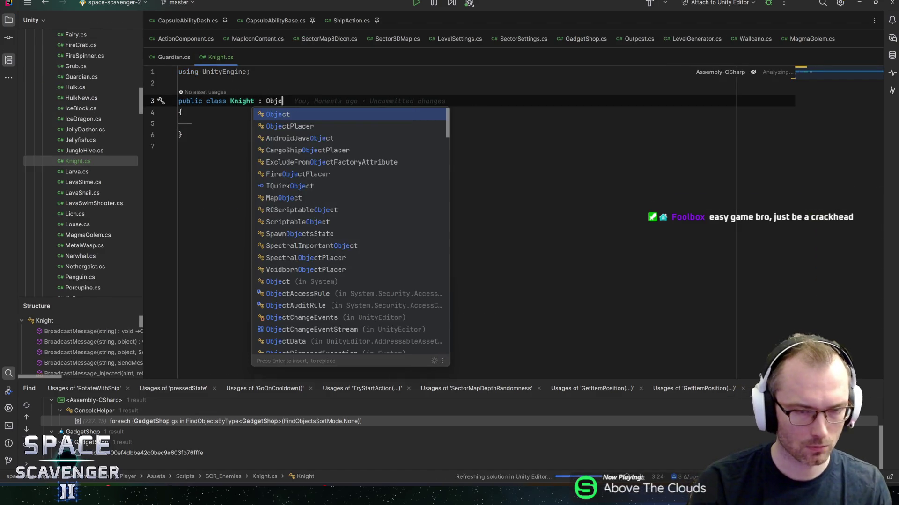
text(ctStatemac)
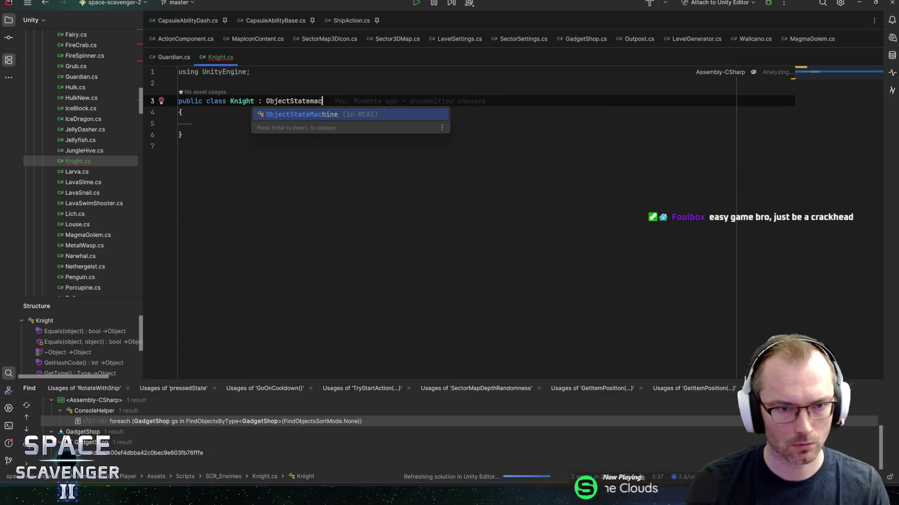
key(Return)
Step: Compare with Guardian.cs and close the extra script tabs, including Wallcano.cs and MagmaGolem.cs
click(174, 57)
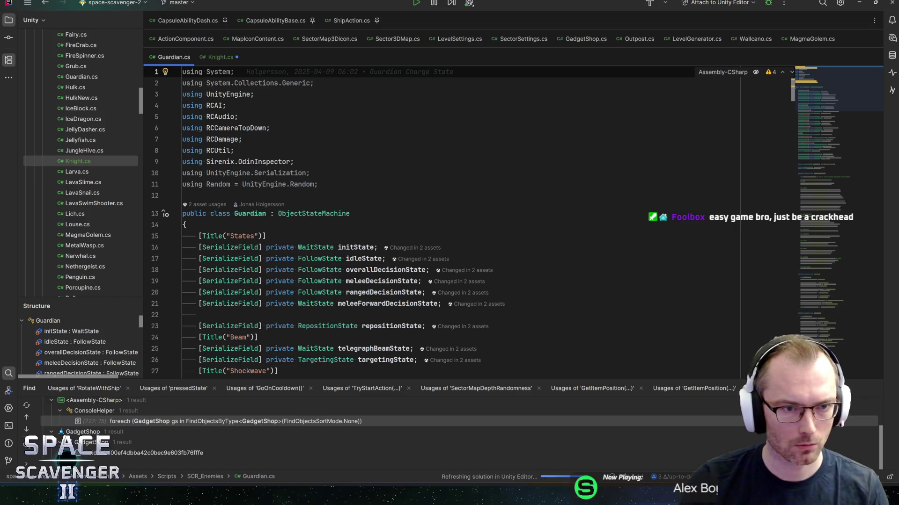
click(220, 57)
middle_click(185, 20)
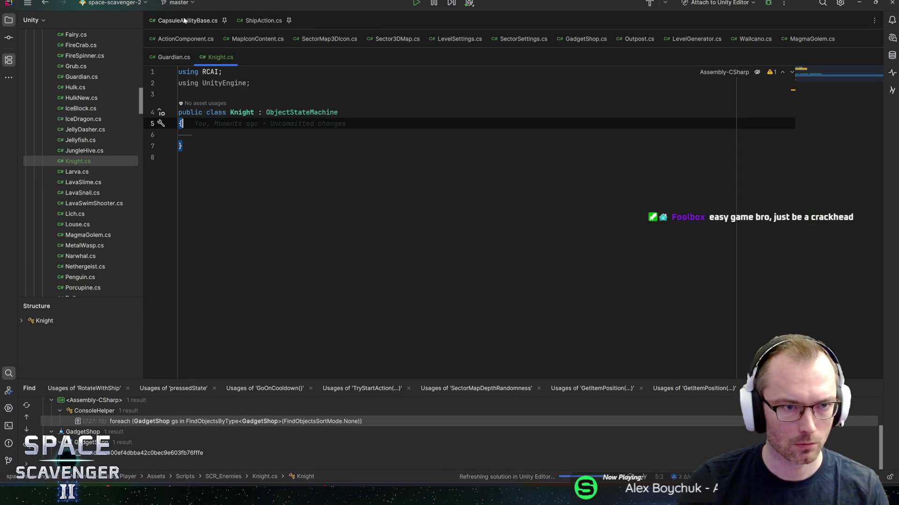
middle_click(184, 20)
middle_click(179, 21)
middle_click(179, 20)
middle_click(180, 20)
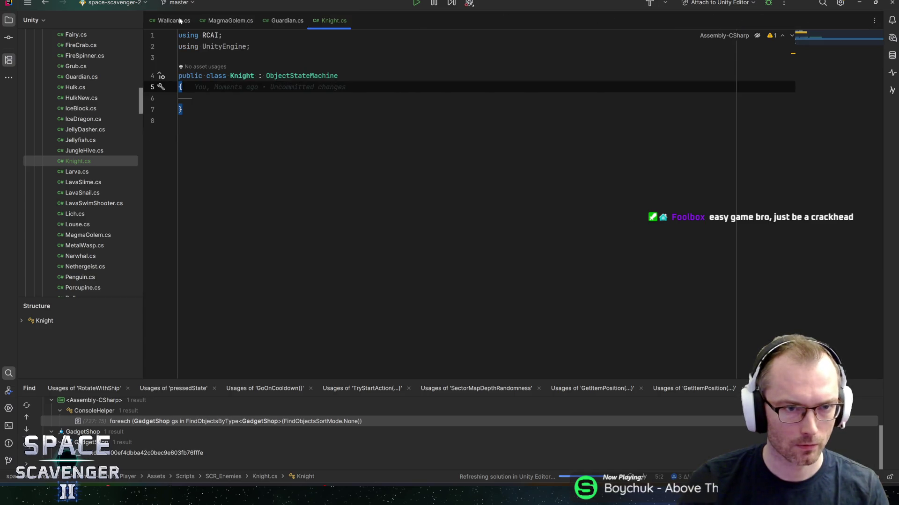
middle_click(179, 20)
middle_click(179, 20)
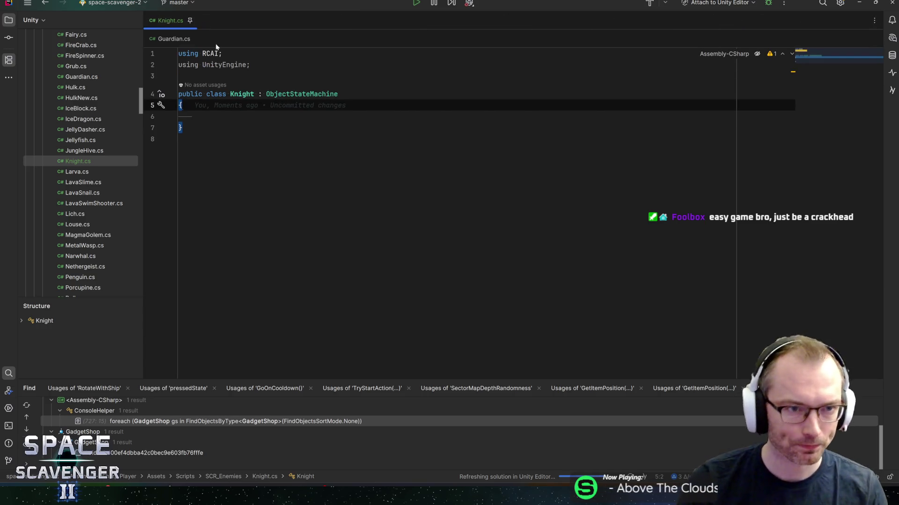
Step: Start a line inside the Knight class, glance at Guardian.cs, then return to Unity
key(Down)
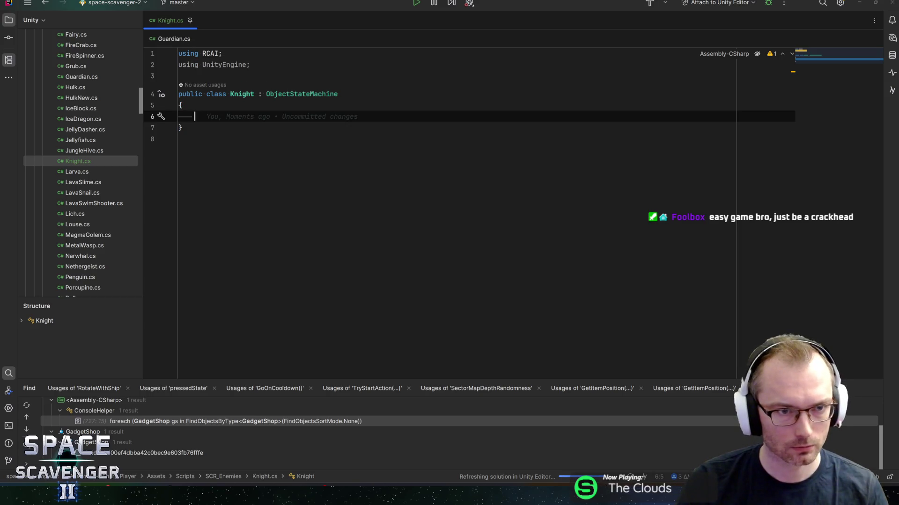
click(173, 38)
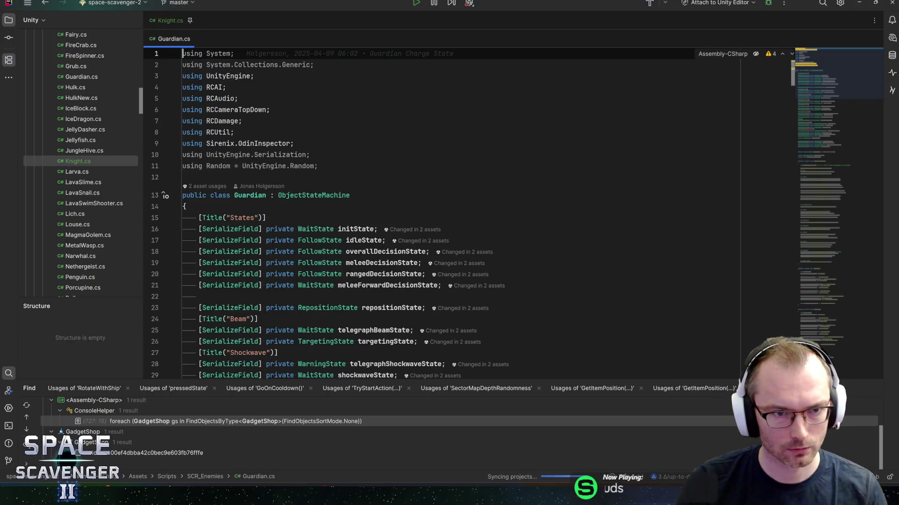
key(ctrl+Tab)
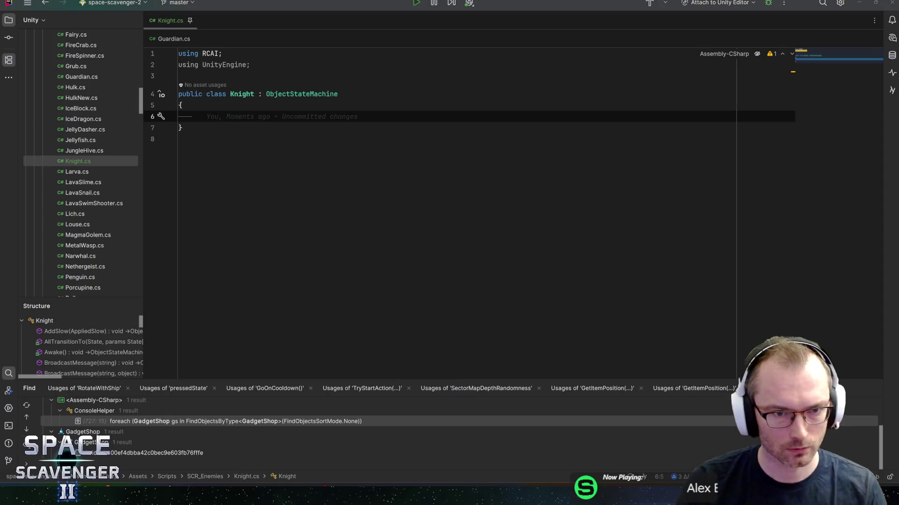
key(alt+Tab)
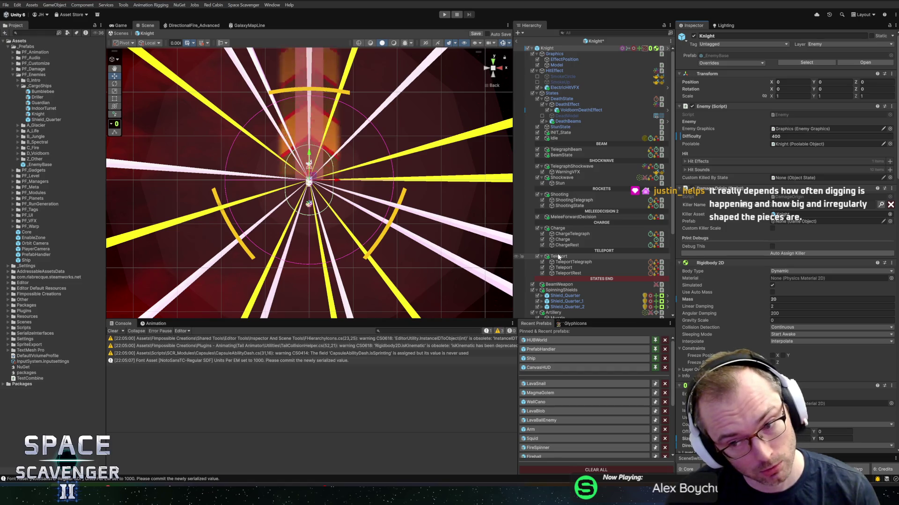
Step: Save the Knight prefab with Ctrl+S and zoom out the Scene view
key(ctrl+s)
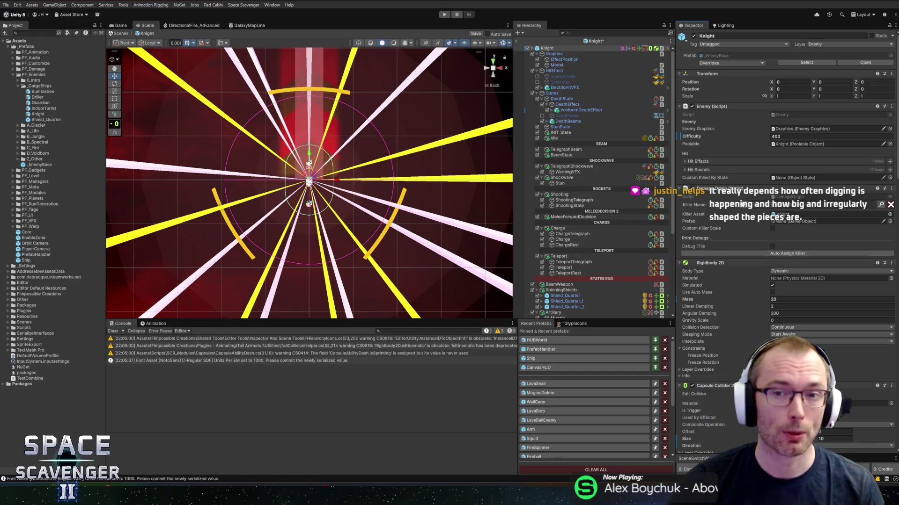
scroll(421, 126, down, 3)
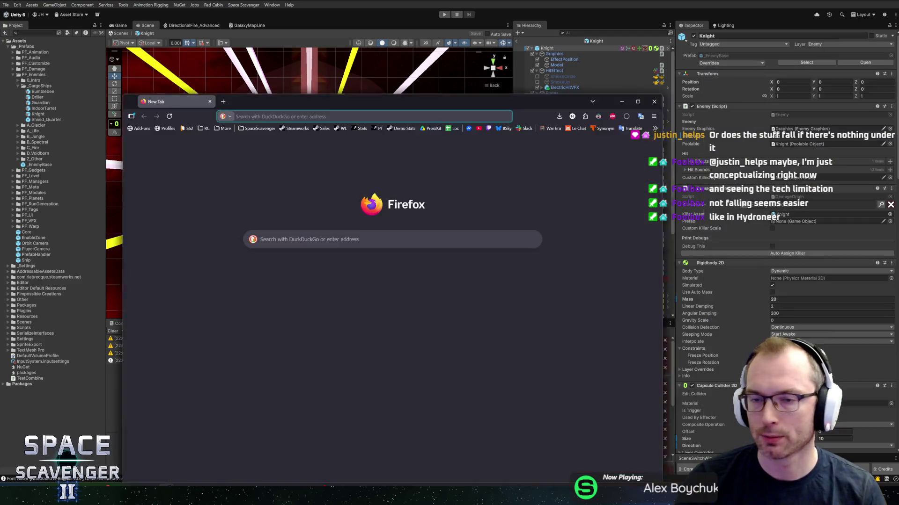
Step: Search DuckDuckGo videos for 'astroneer terraforming' and open the Terraforming basics video
text(astroneer)
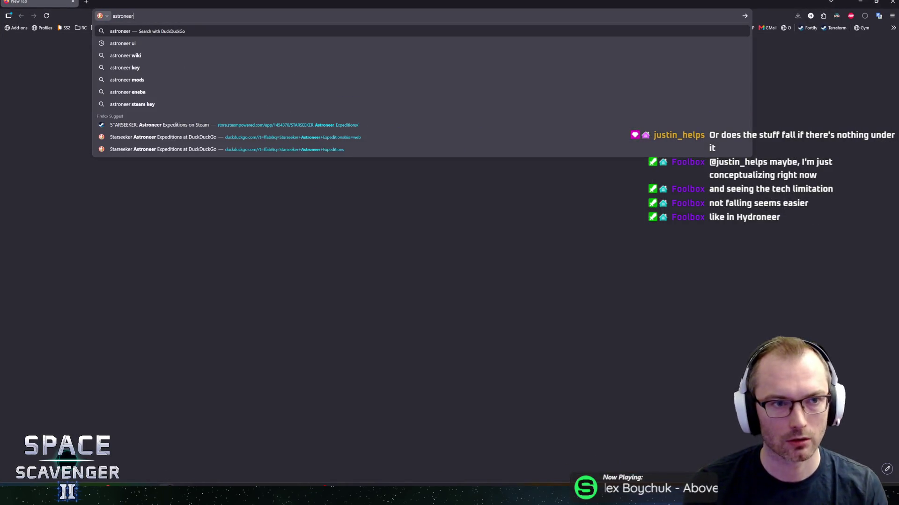
key(Return)
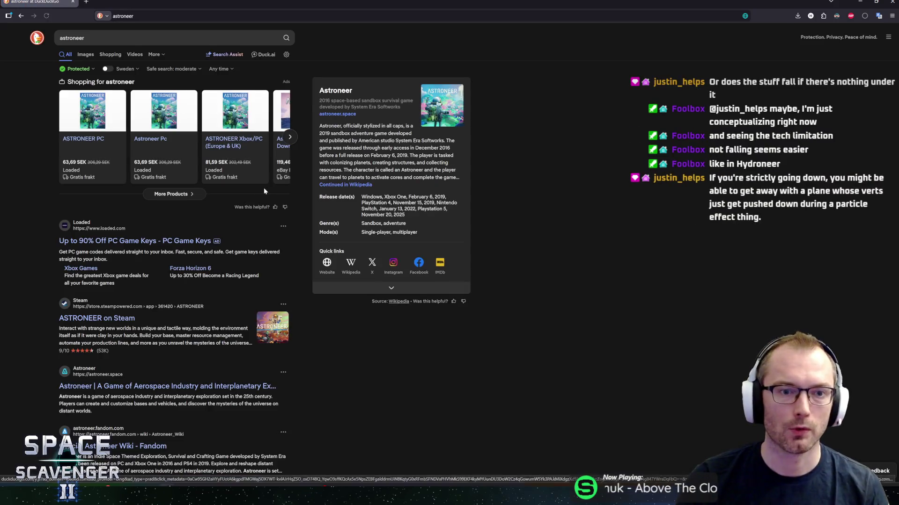
click(86, 55)
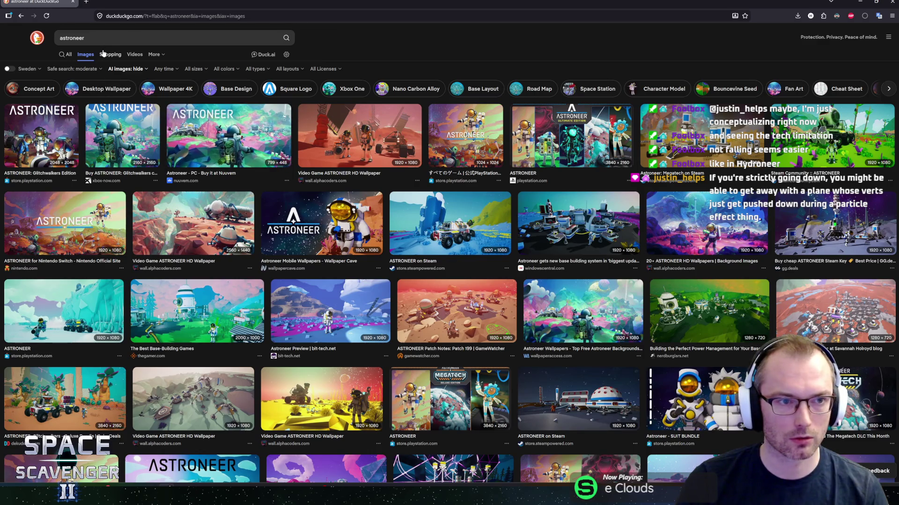
click(135, 54)
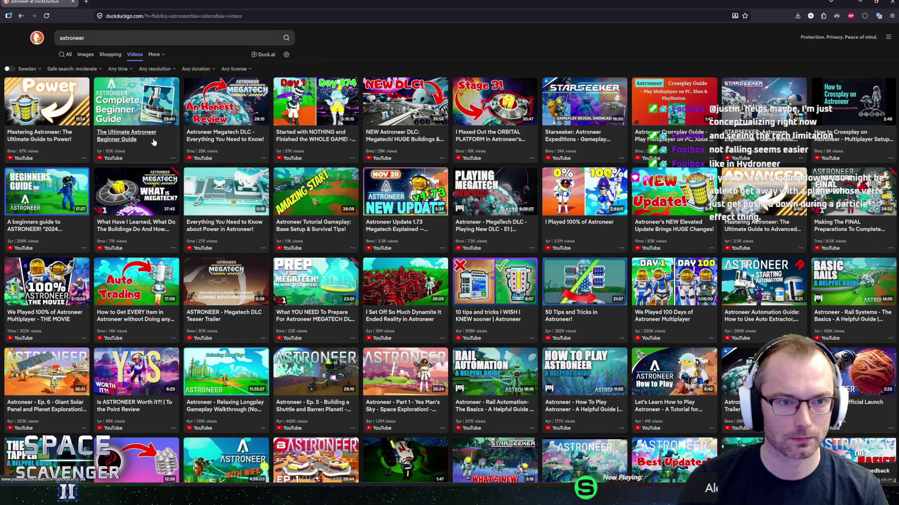
click(141, 38)
text(terr)
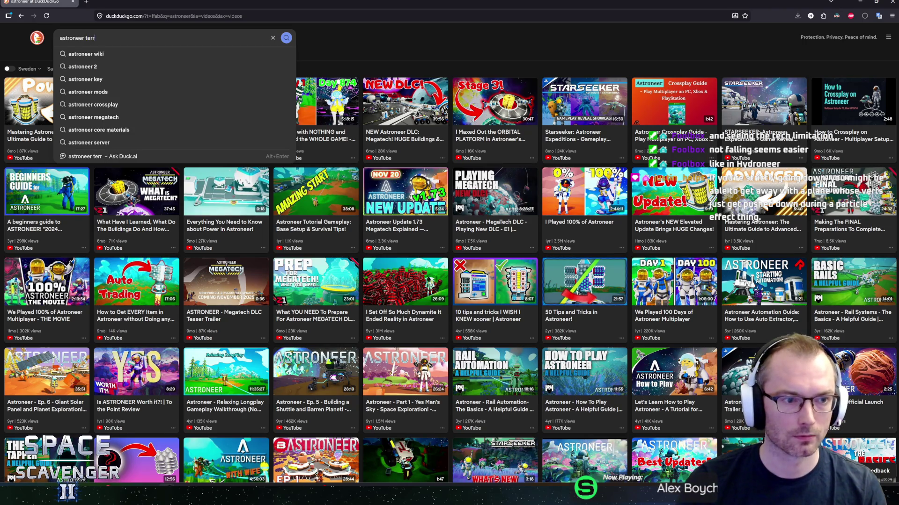
text(ming)
key(Return)
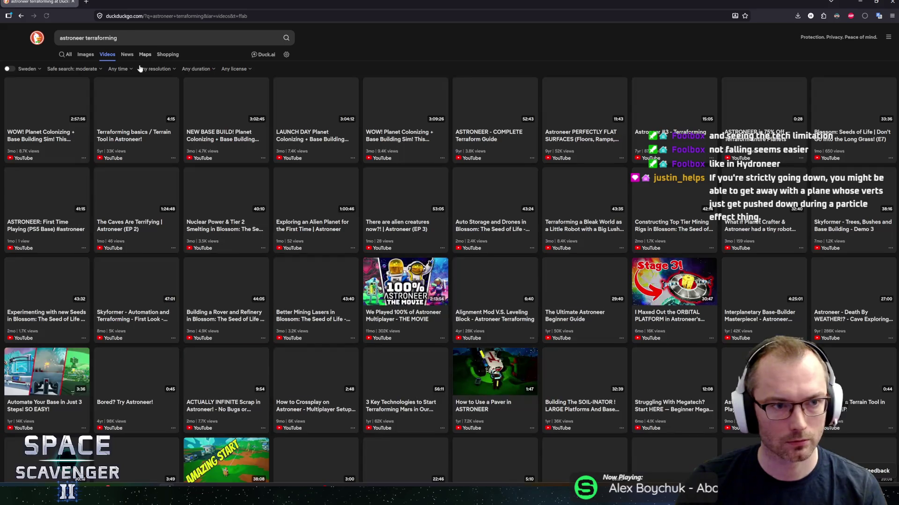
click(121, 139)
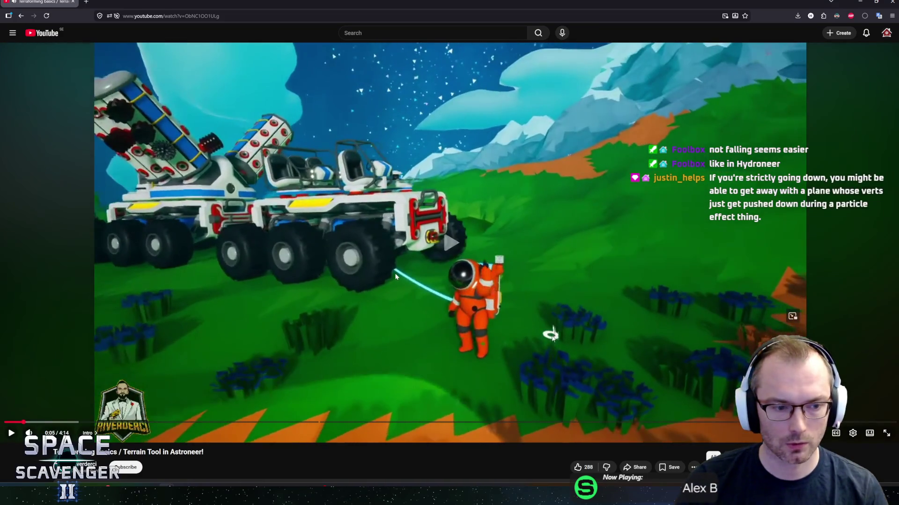
Step: Watch the terraforming video, jumping ahead to 2:32, pause it, and return to Unity
key(Right)
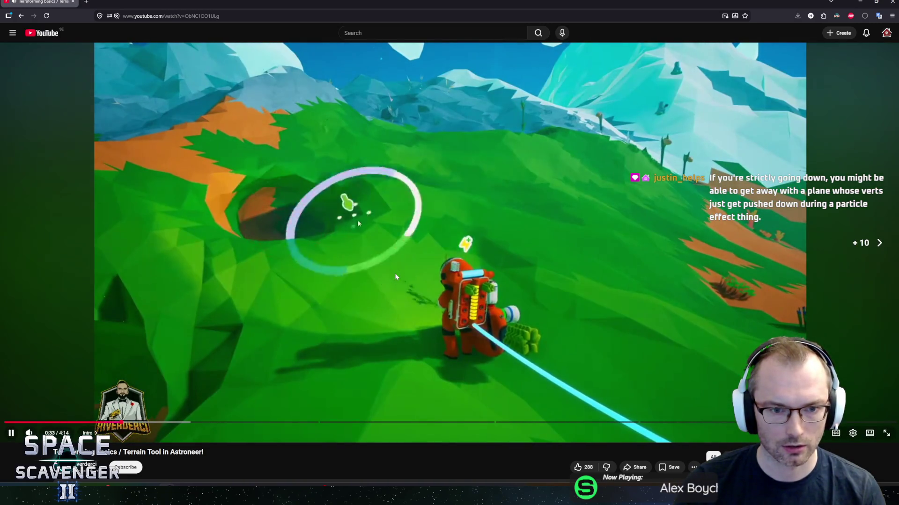
key(Left)
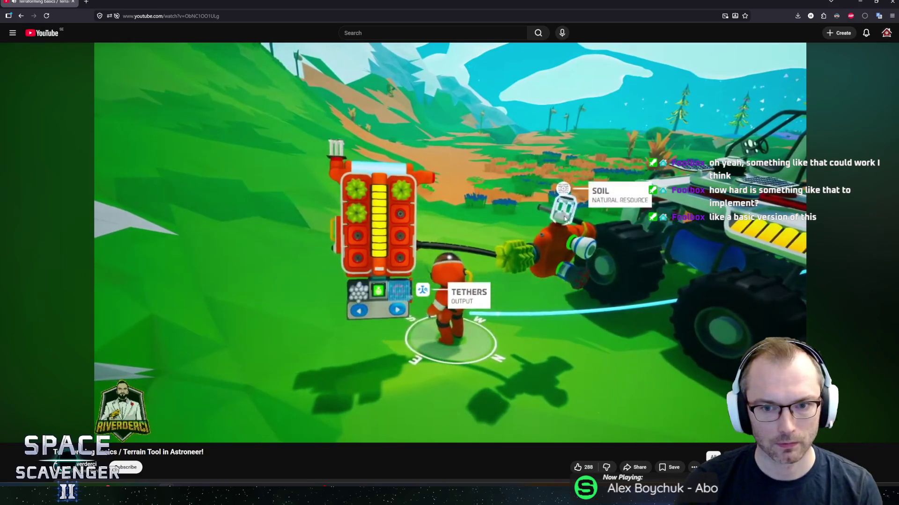
mouse_move(107, 333)
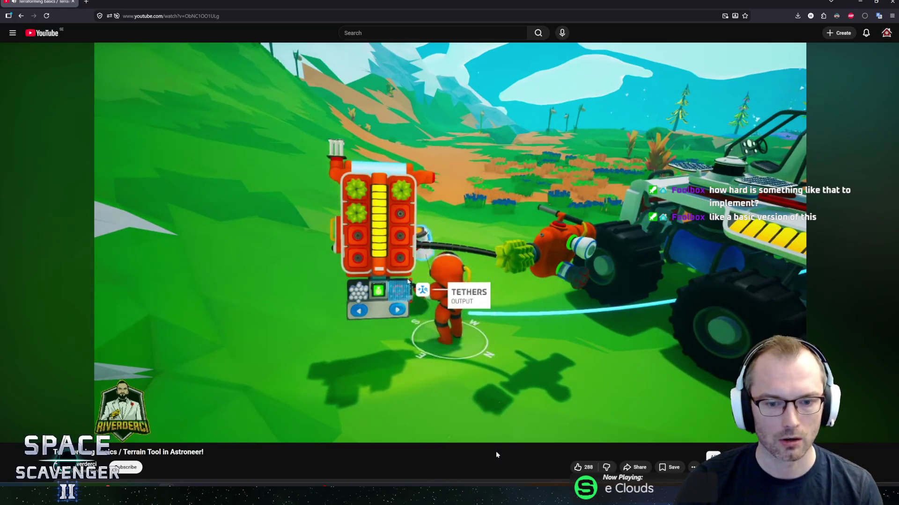
click(462, 423)
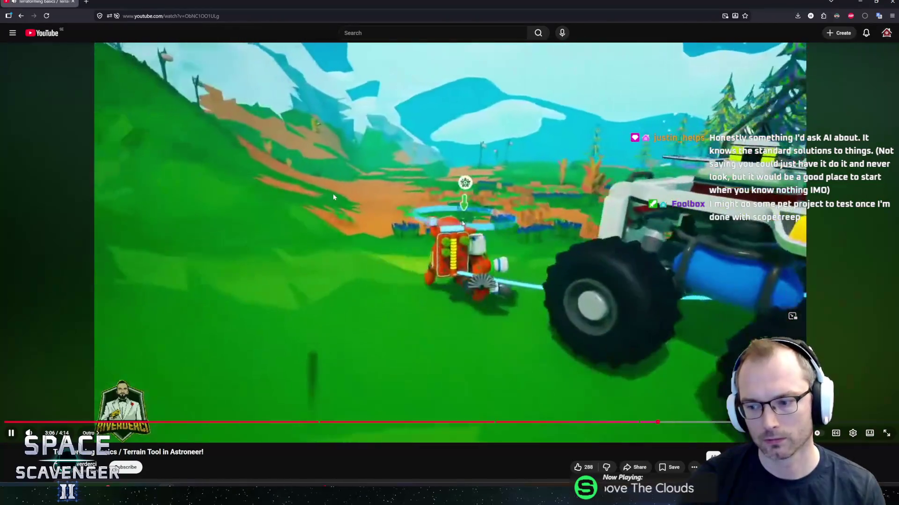
click(406, 228)
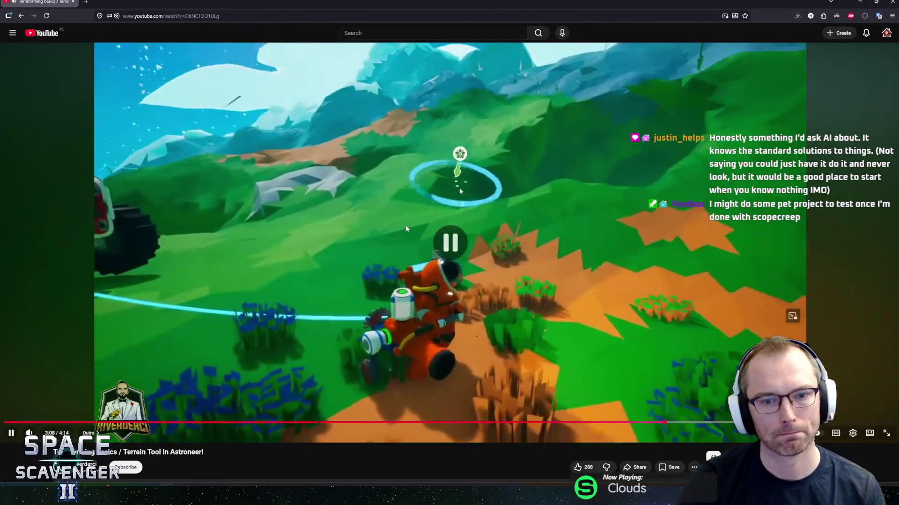
key(alt+Tab)
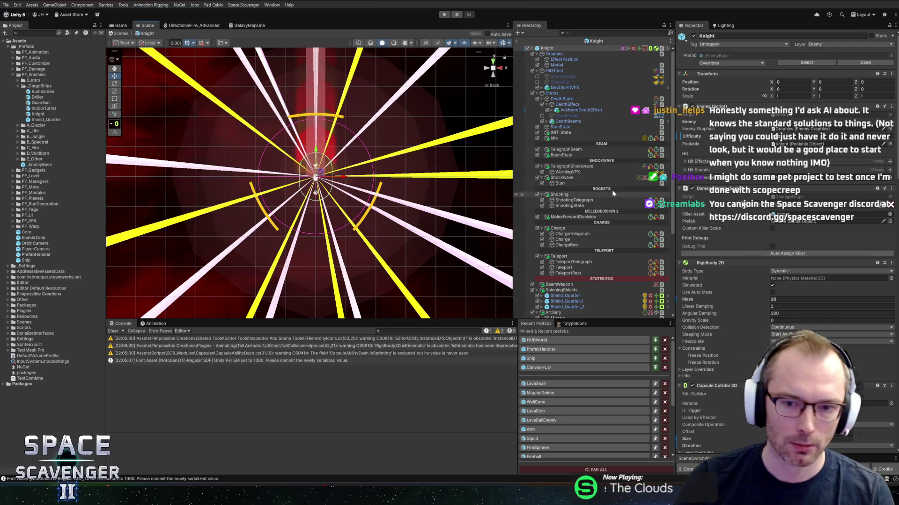
Step: Delete the SpinningShields group, BeamWeapon, Artillery and PhaseShiftVFX objects
click(561, 290)
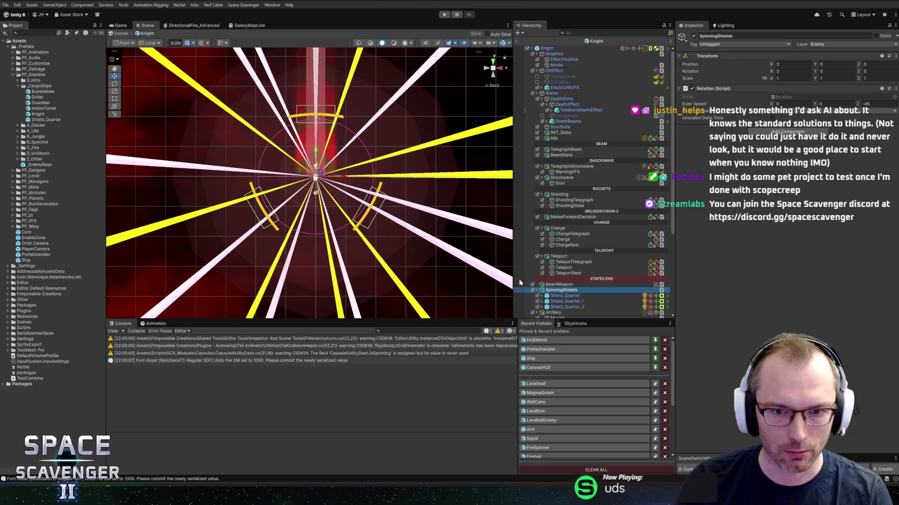
click(565, 295)
key(Down)
key(Down)
click(567, 299)
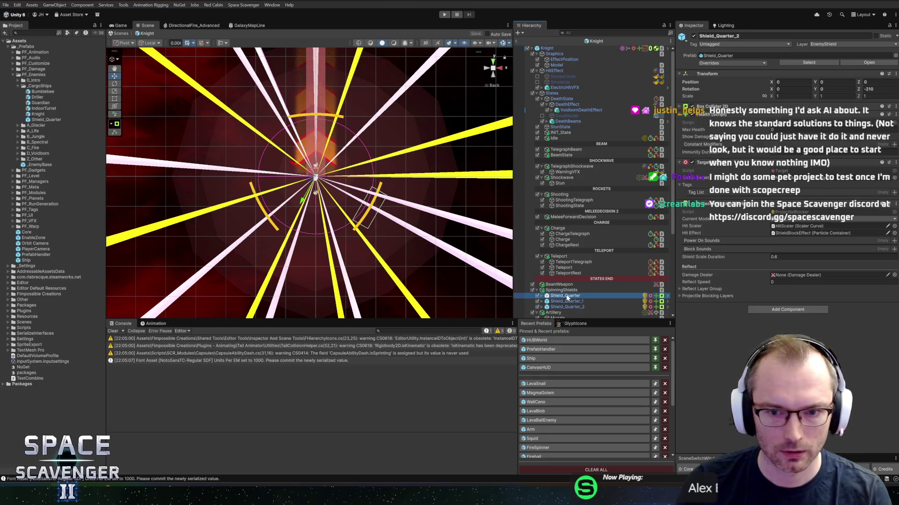
click(562, 290)
key(Delete)
click(555, 285)
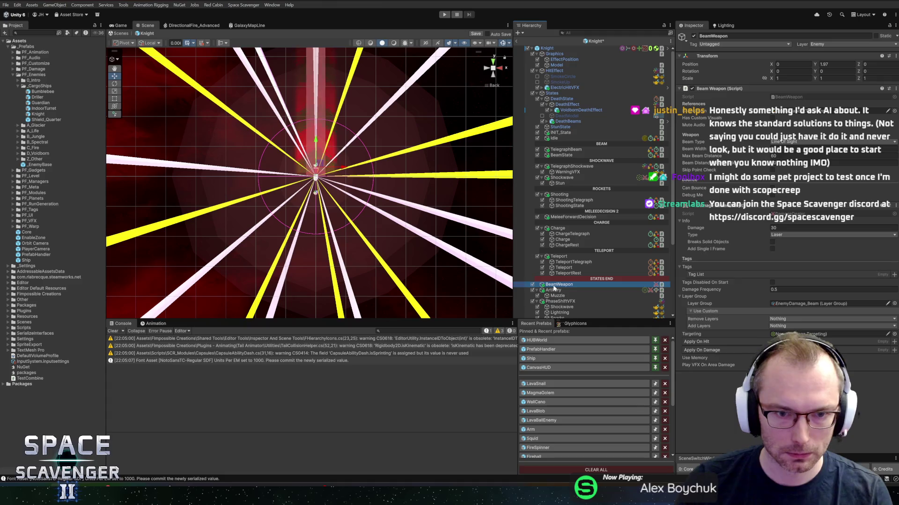
key(Delete)
click(555, 285)
key(Delete)
click(555, 285)
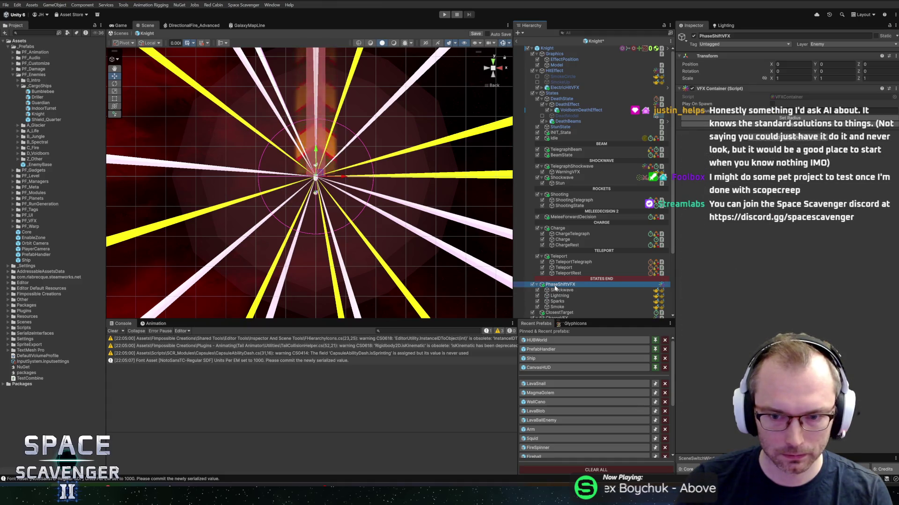
key(Delete)
Step: Delete WarningAreaDirection, ChargeDamage, the Teleport damage and VFX objects, and the Teleport and Charge groups
scroll(555, 289, down, 2)
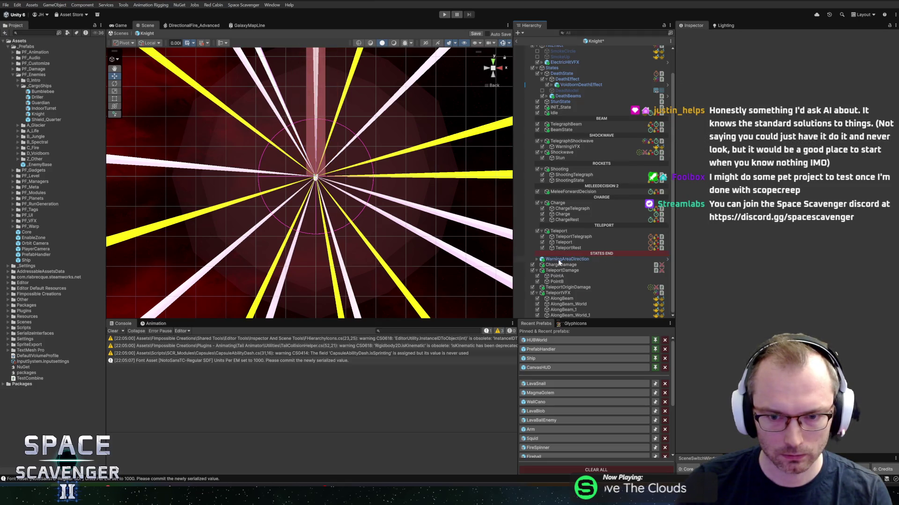
click(559, 263)
key(Delete)
click(558, 265)
key(Delete)
click(555, 271)
key(Delete)
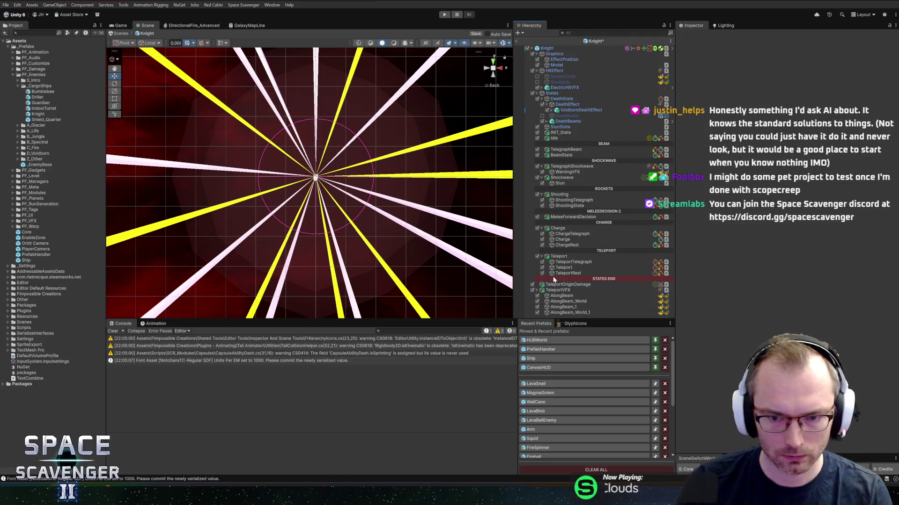
click(554, 285)
shift+click(553, 290)
key(Delete)
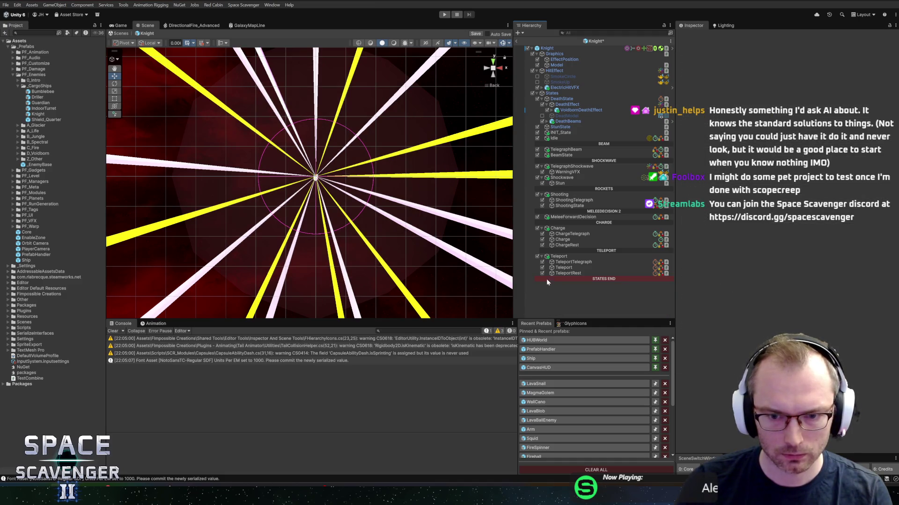
click(560, 258)
key(Delete)
click(558, 228)
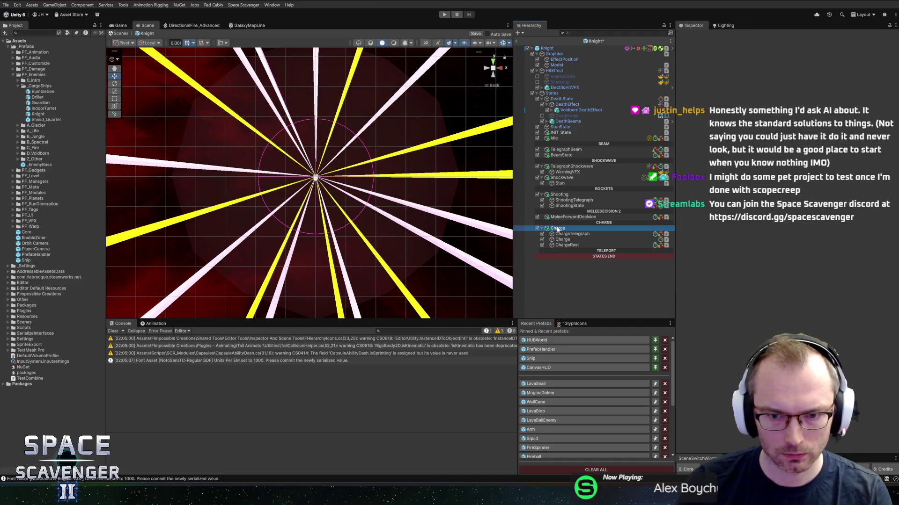
key(Delete)
Step: Delete MeleeForwardDecision, the MELEEDECISION 2 header, and the shooting, rocket and stun objects
click(560, 218)
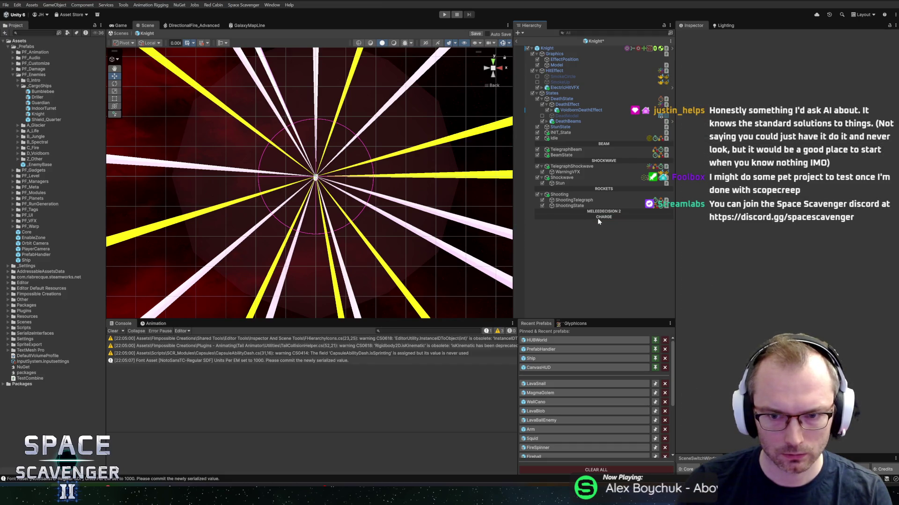
key(Delete)
click(577, 213)
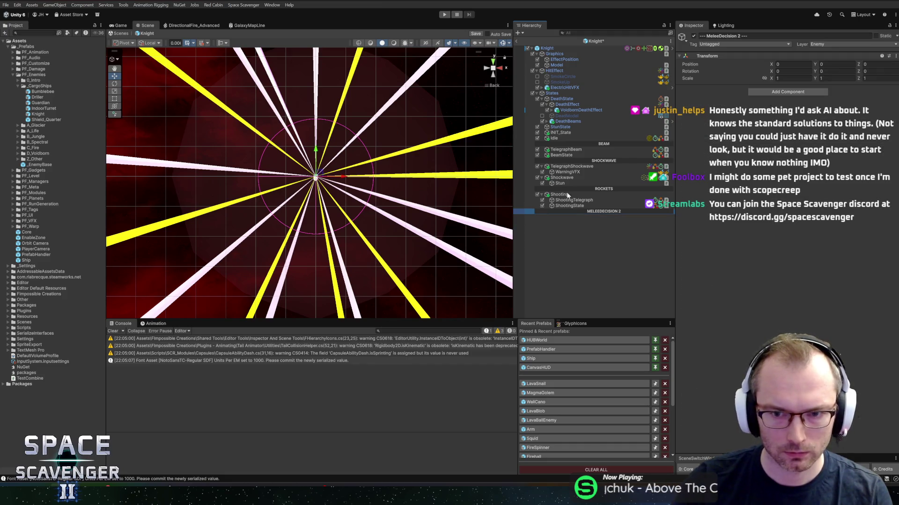
key(Delete)
click(559, 194)
key(Delete)
click(565, 189)
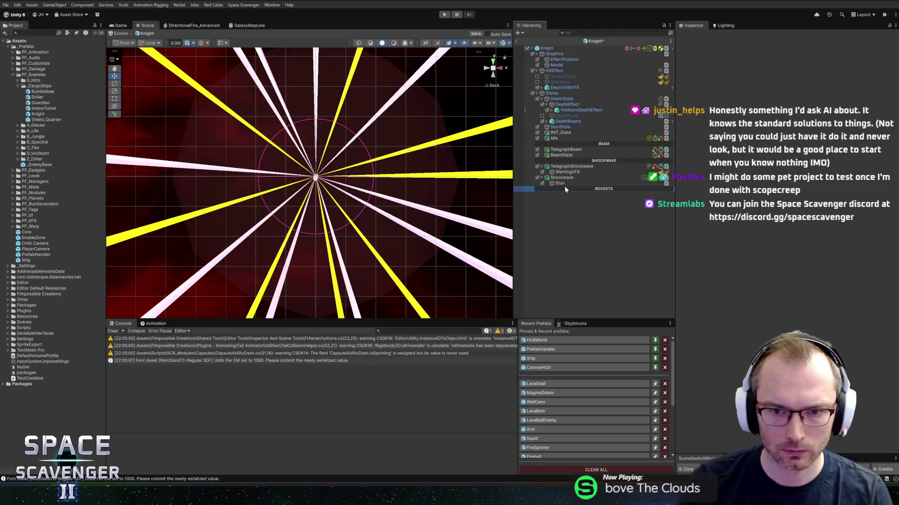
key(Delete)
click(563, 178)
key(Delete)
Step: Delete the shockwave and beam telegraph objects and the SHOCKWAVE header, then frame the BEAM header
click(568, 167)
key(Delete)
click(571, 161)
key(Delete)
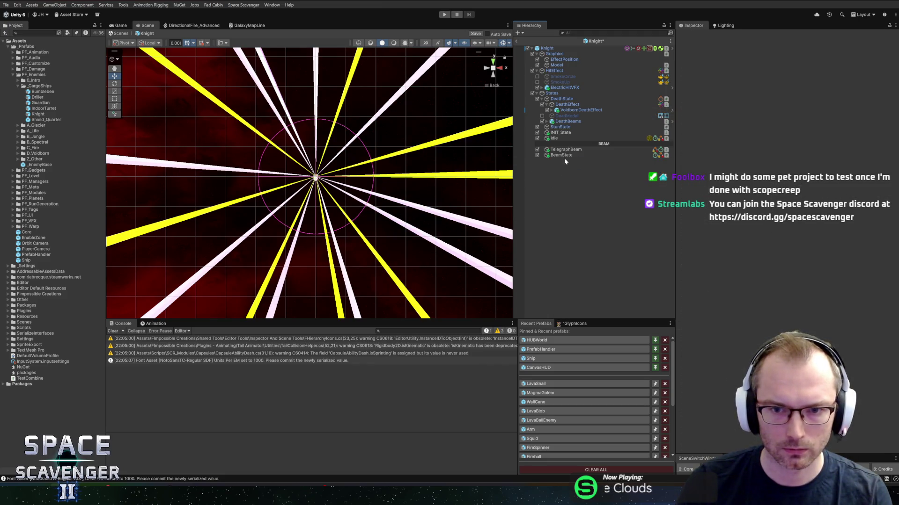
click(564, 155)
key(Delete)
click(566, 150)
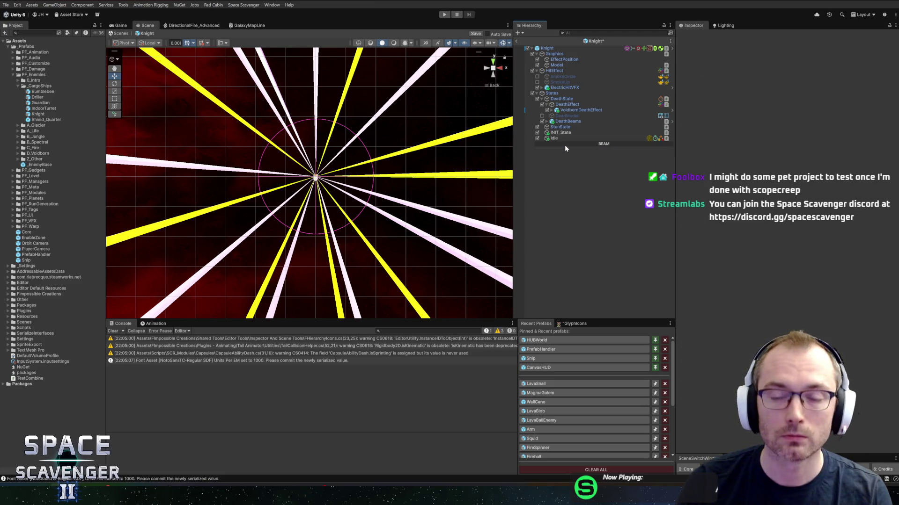
click(565, 145)
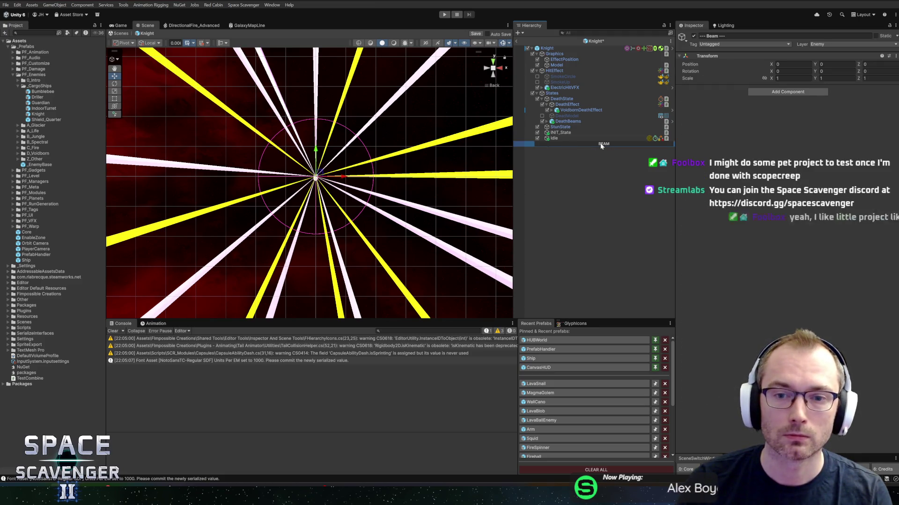
key(f)
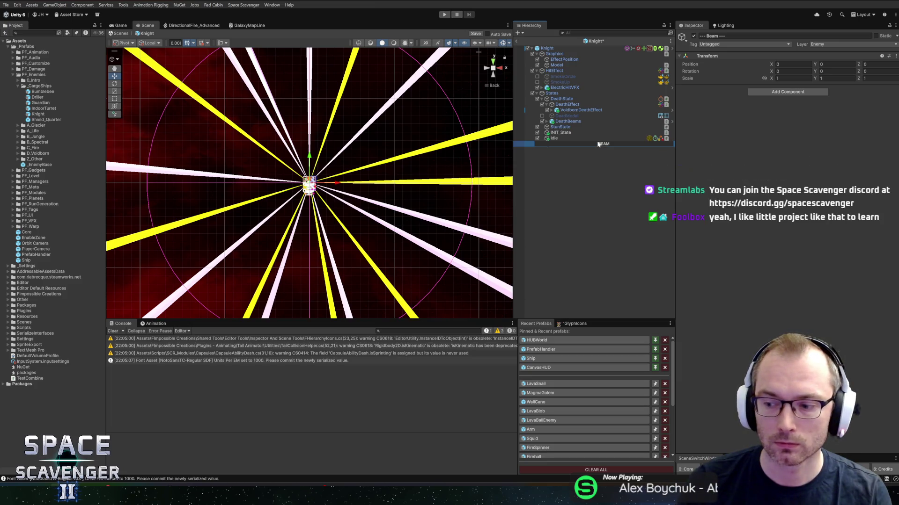
click(596, 177)
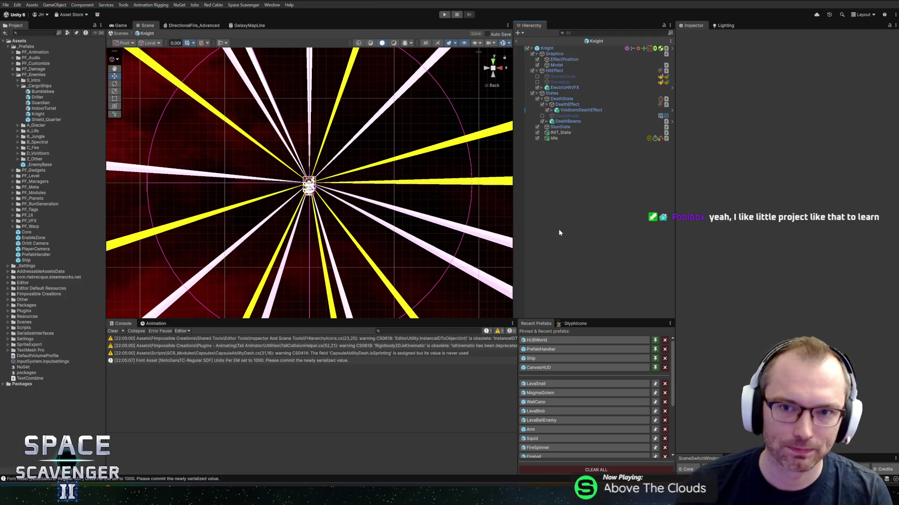
Step: Select the VoidbornDeathEffect object in the Knight hierarchy
click(574, 111)
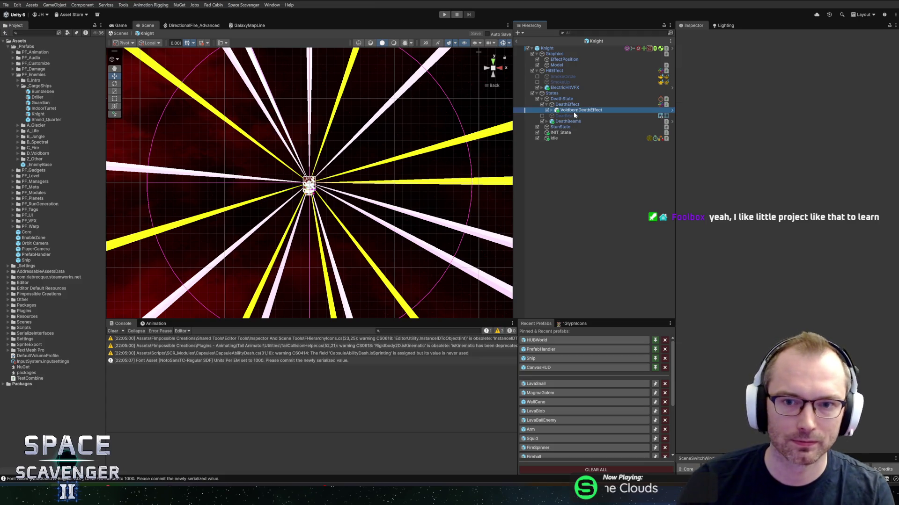
Step: On the Knight root, move the Knight script component above the Guardian script
click(580, 122)
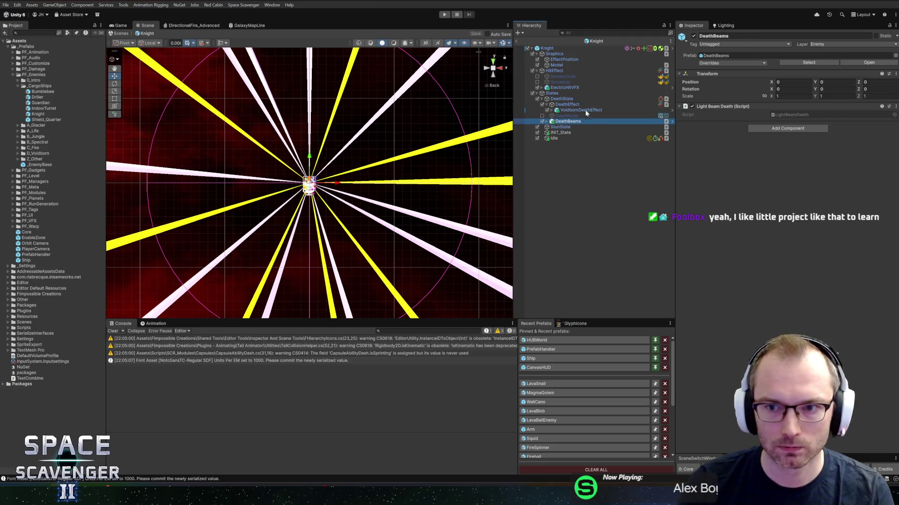
click(547, 48)
scroll(702, 223, down, 10)
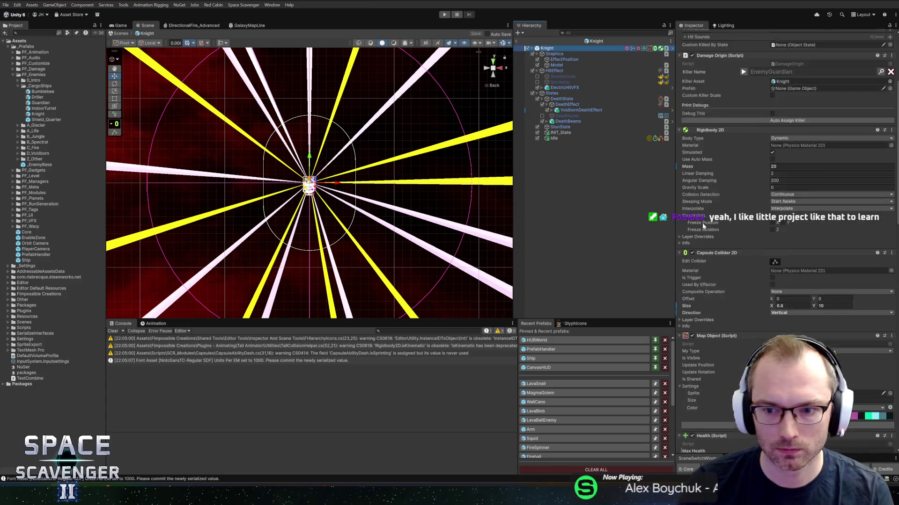
scroll(720, 245, down, 10)
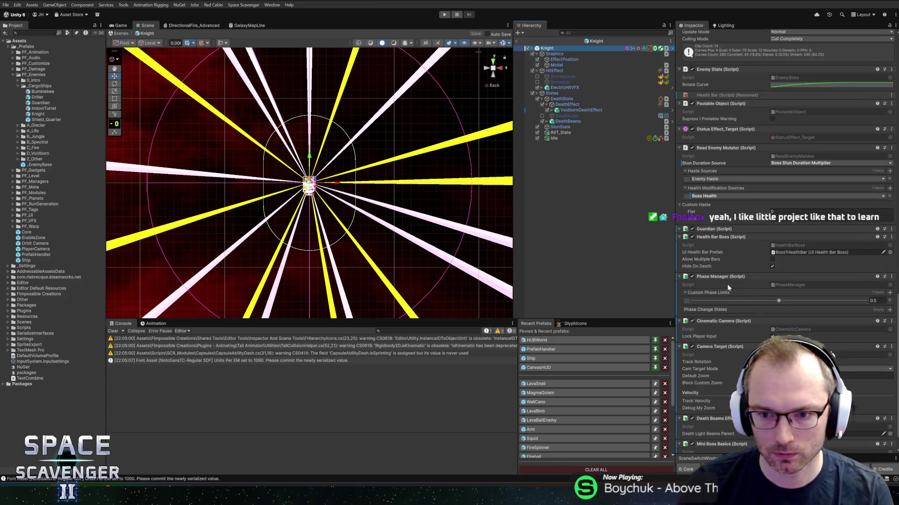
scroll(752, 257, up, 8)
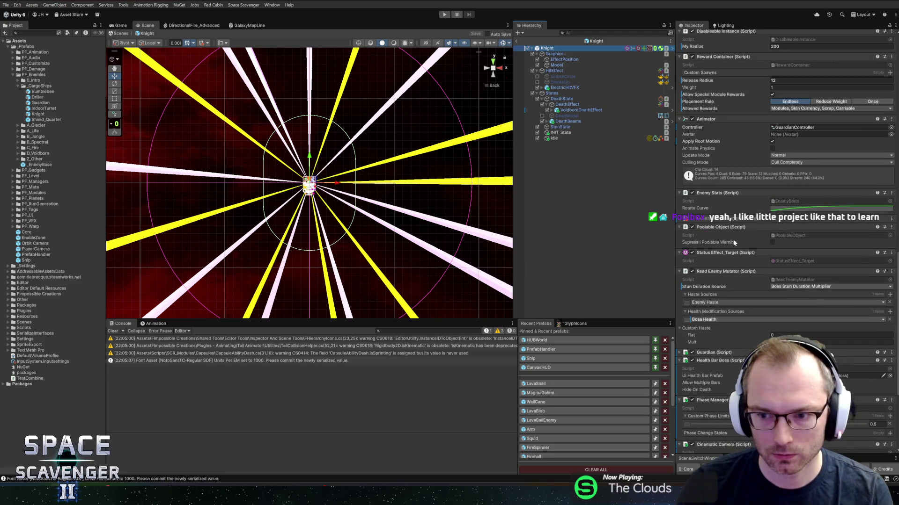
scroll(735, 231, down, 8)
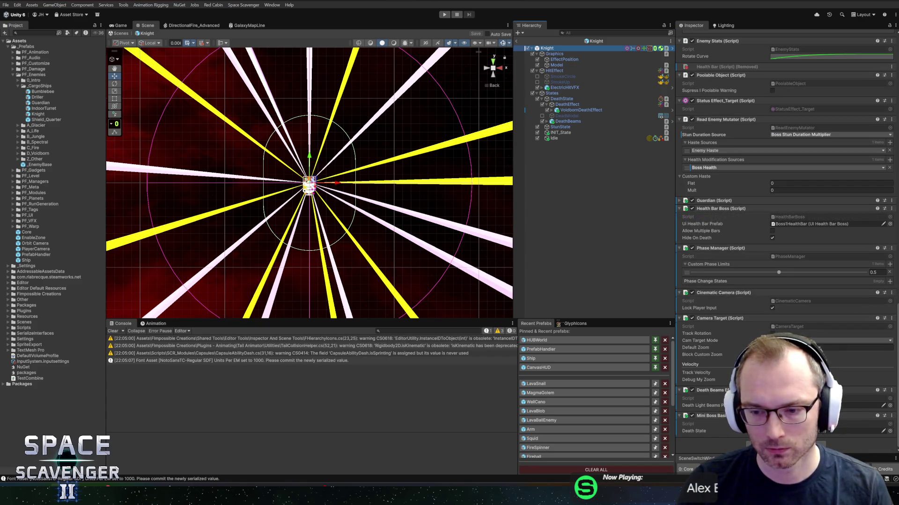
right_click(747, 431)
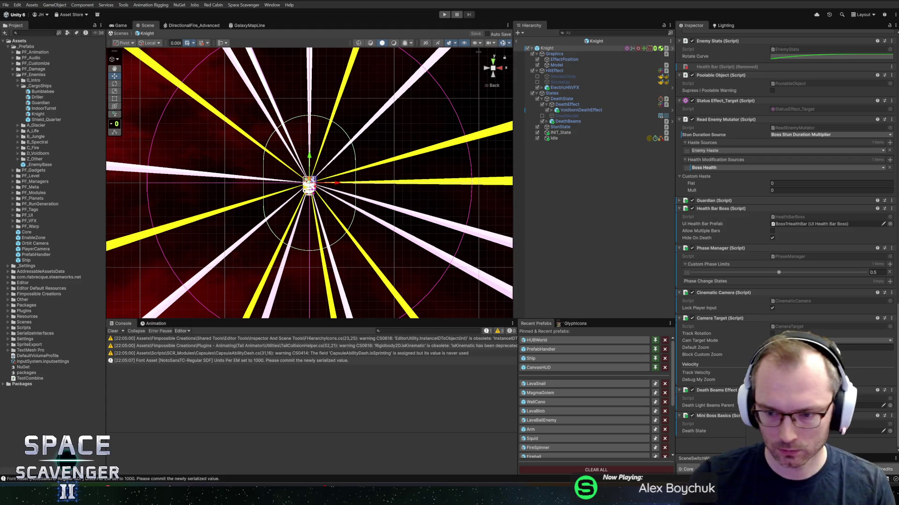
click(758, 385)
scroll(713, 414, up, 2)
scroll(713, 414, down, 3)
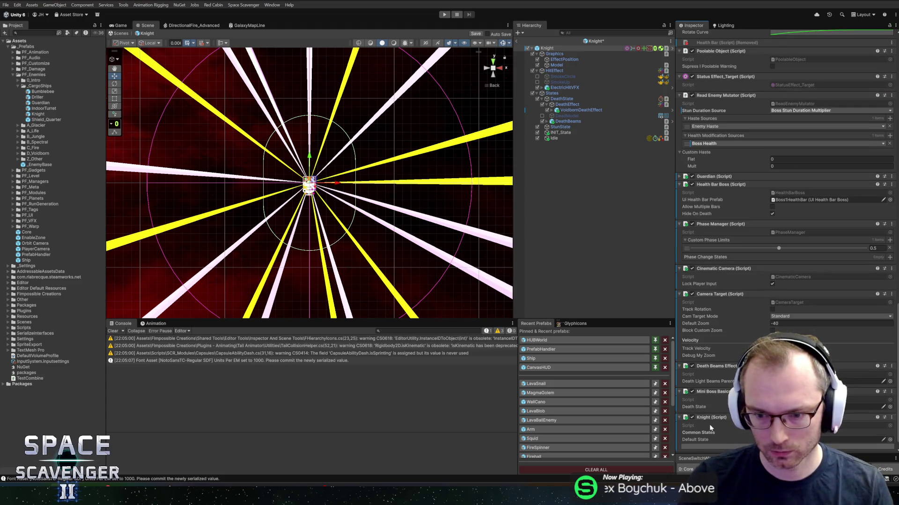
drag(708, 420, 727, 176)
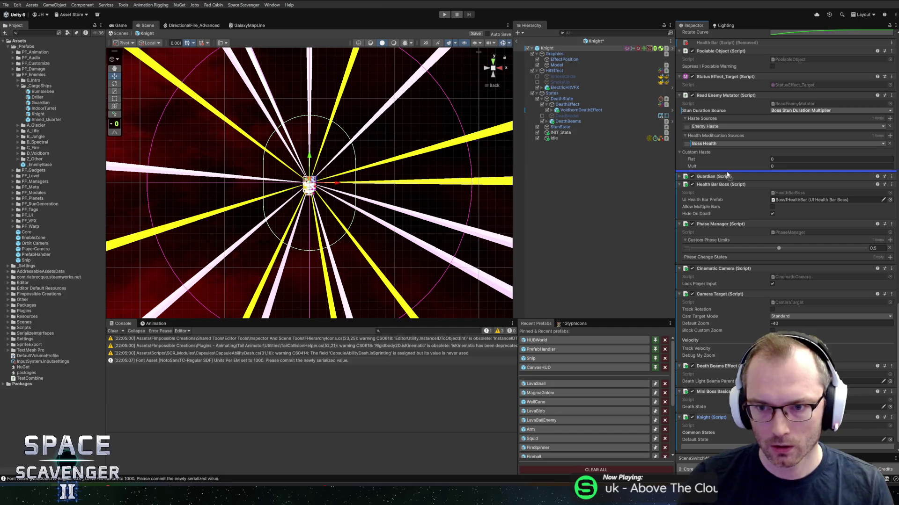
Step: Remove the Guardian script component and save the Knight prefab
scroll(718, 216, up, 2)
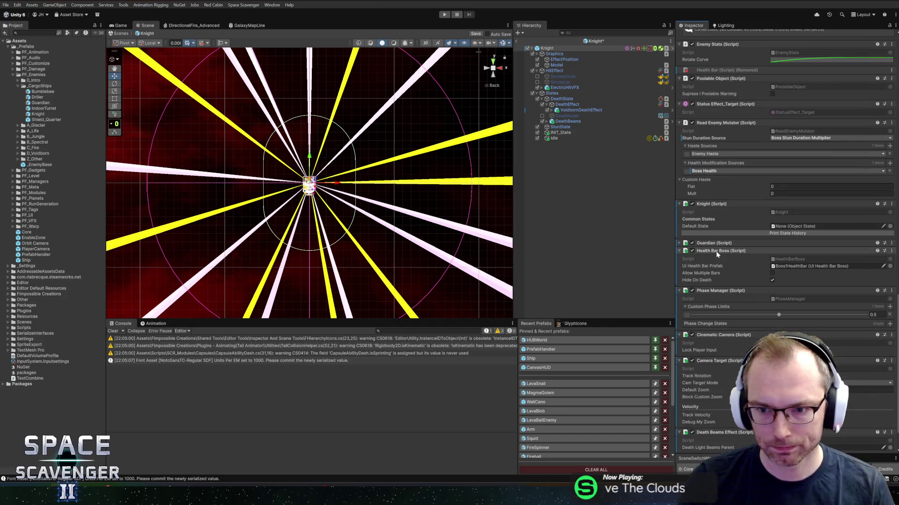
click(721, 244)
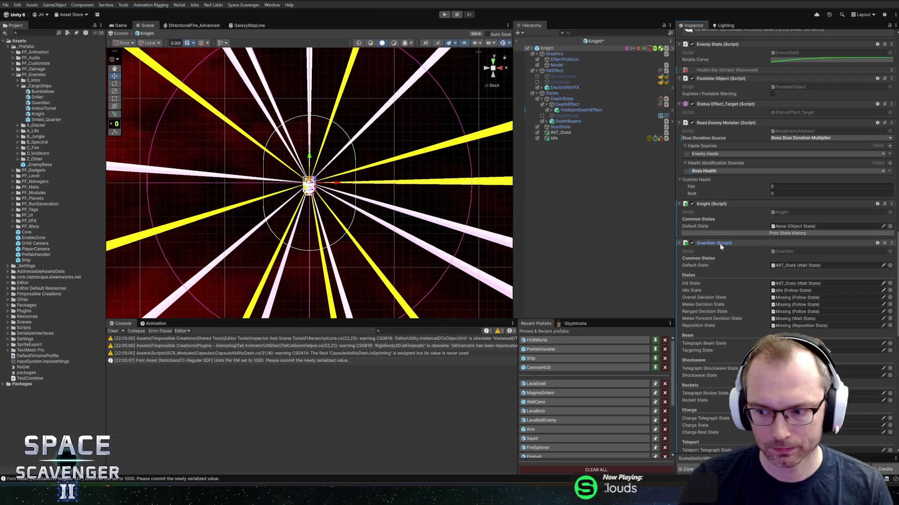
right_click(721, 247)
click(777, 267)
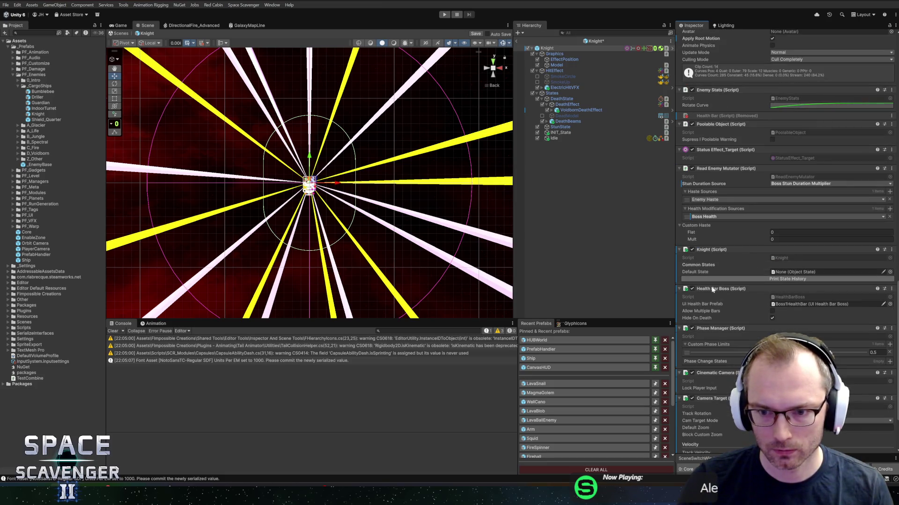
key(ctrl+s)
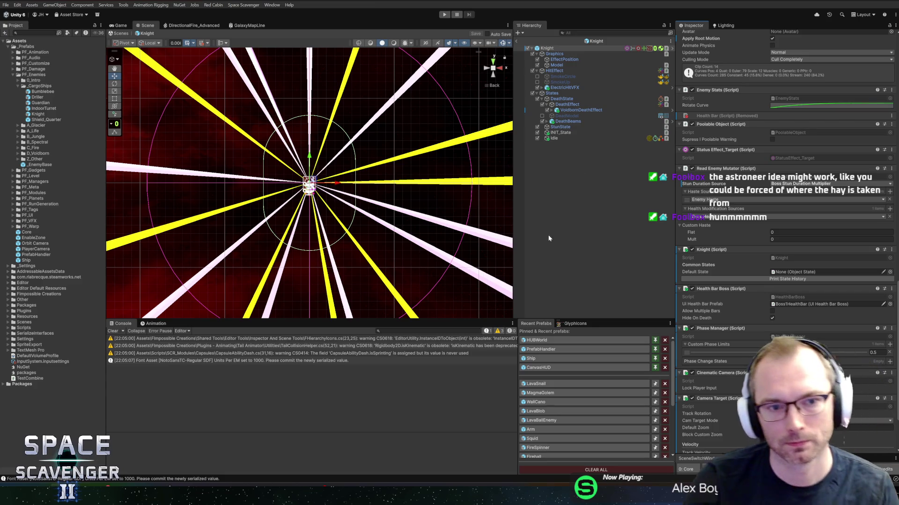
Step: Leave Unity and bring the Blender window with the red crystal meshes to the front
scroll(328, 163, down, 3)
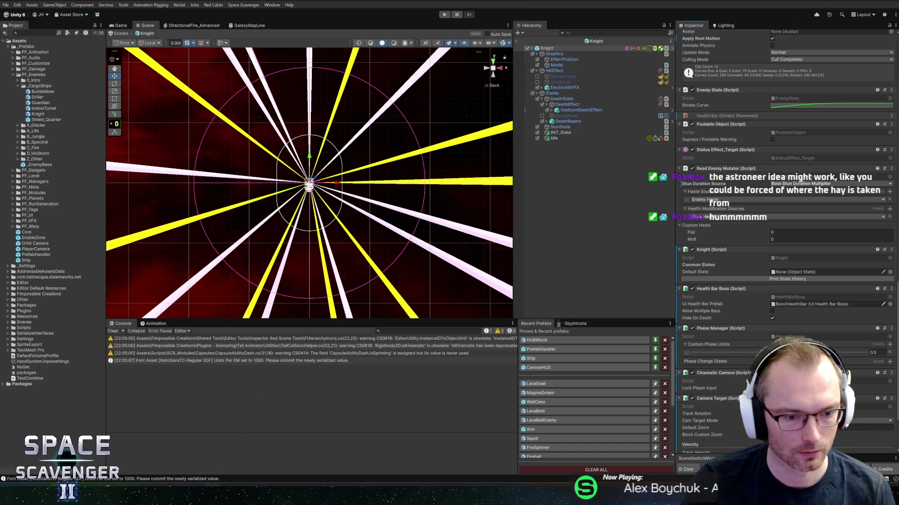
key(alt+Tab)
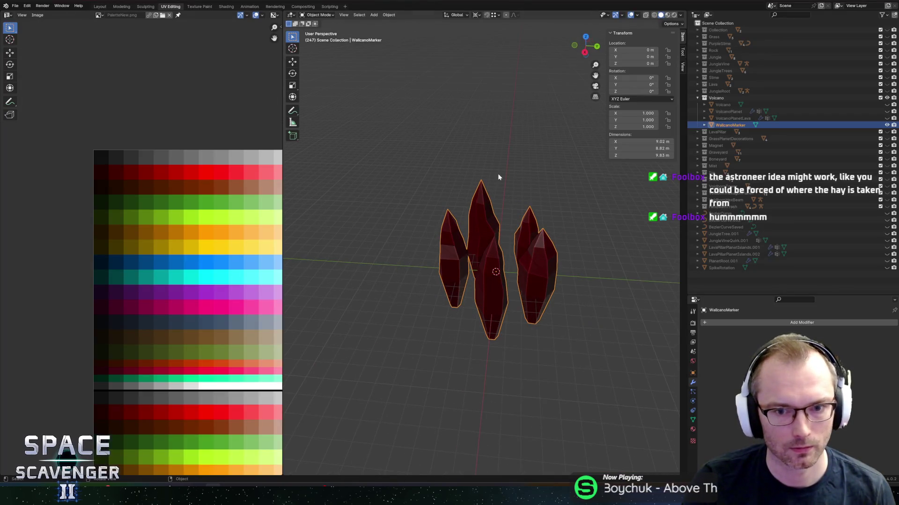
Step: Save Planets.blend and pick EnemyGuardian.blend from the Enemies folder to open
key(ctrl+s)
click(16, 7)
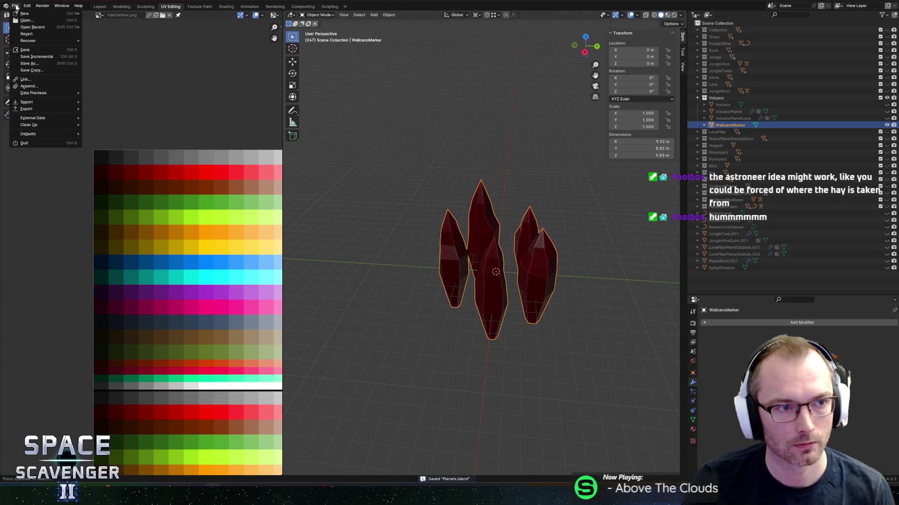
click(27, 21)
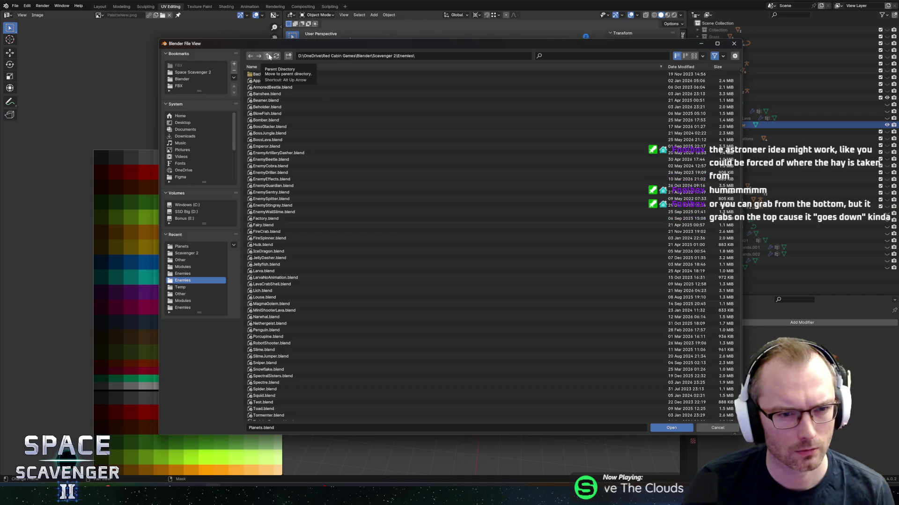
click(265, 186)
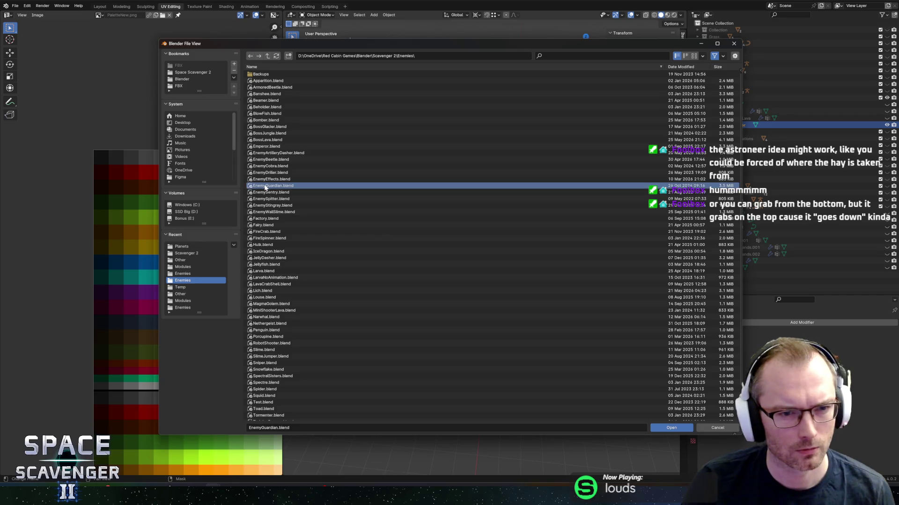
Step: Open EnemyGuardian.blend and view the whole ship from above
double_click(265, 186)
scroll(454, 196, down, 3)
scroll(528, 187, up, 3)
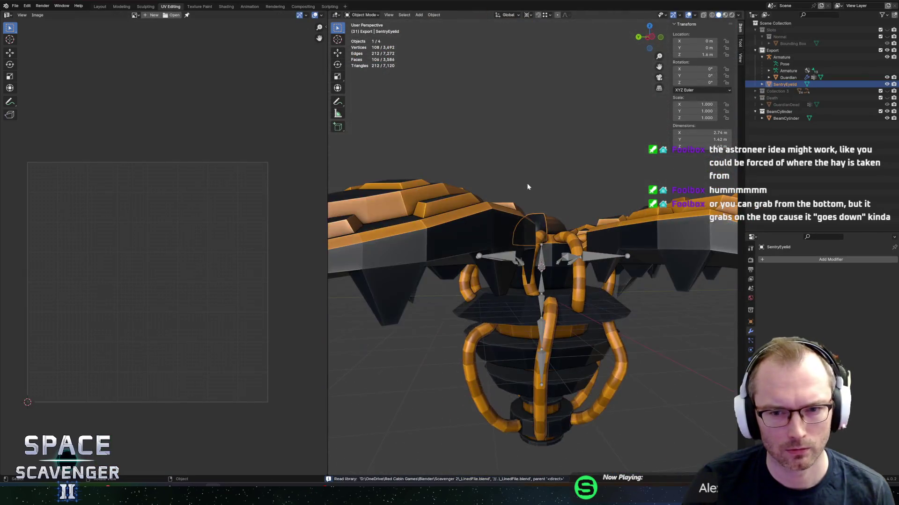
scroll(527, 187, down, 5)
drag(558, 179, 566, 203)
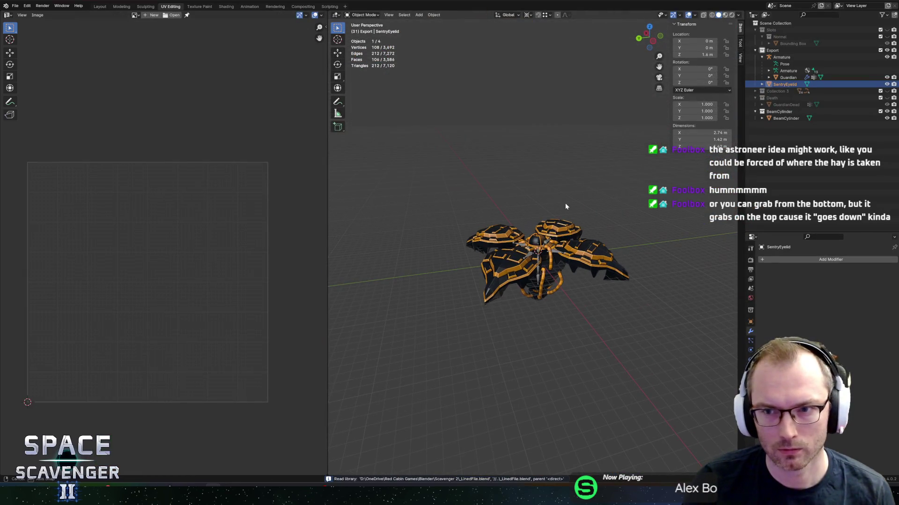
Step: Add a new collection to the scene named Knight
right_click(769, 27)
click(768, 29)
double_click(777, 125)
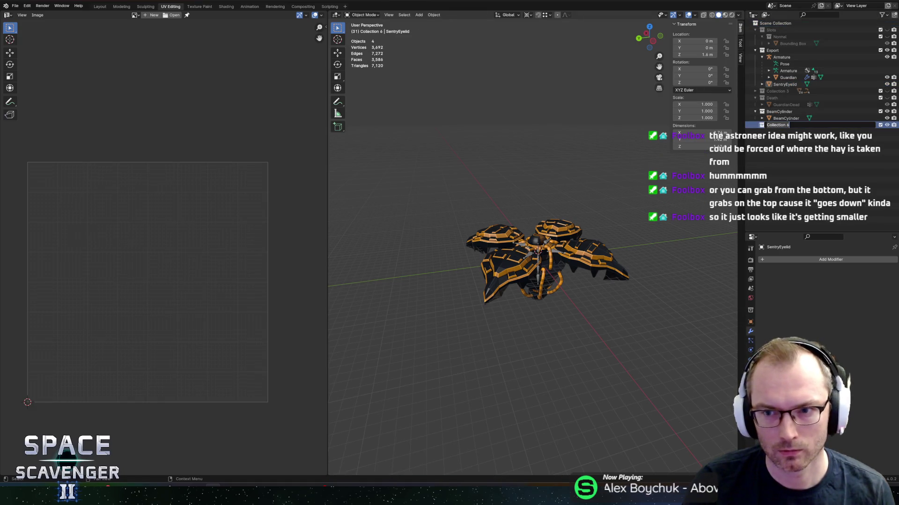
text(Knight)
key(Return)
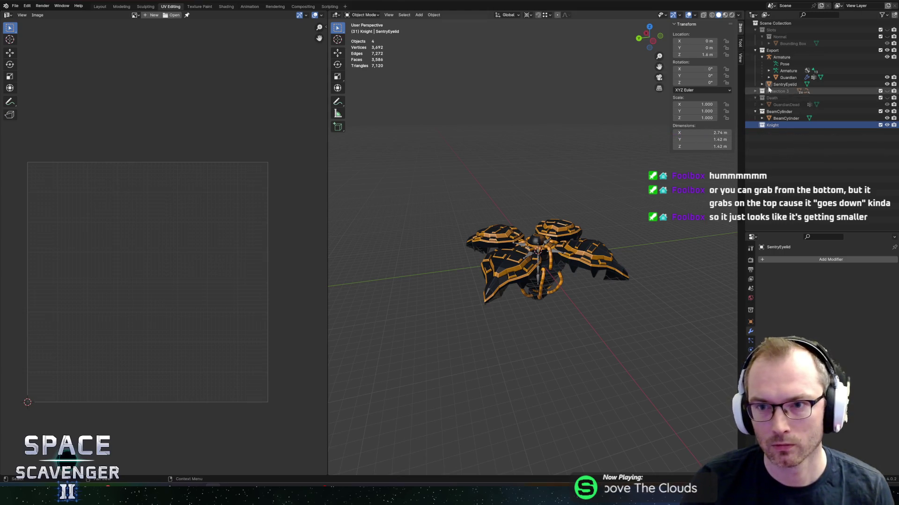
Step: Hide the Export and BeamCylinder collections, leaving an empty grid around the origin
click(887, 50)
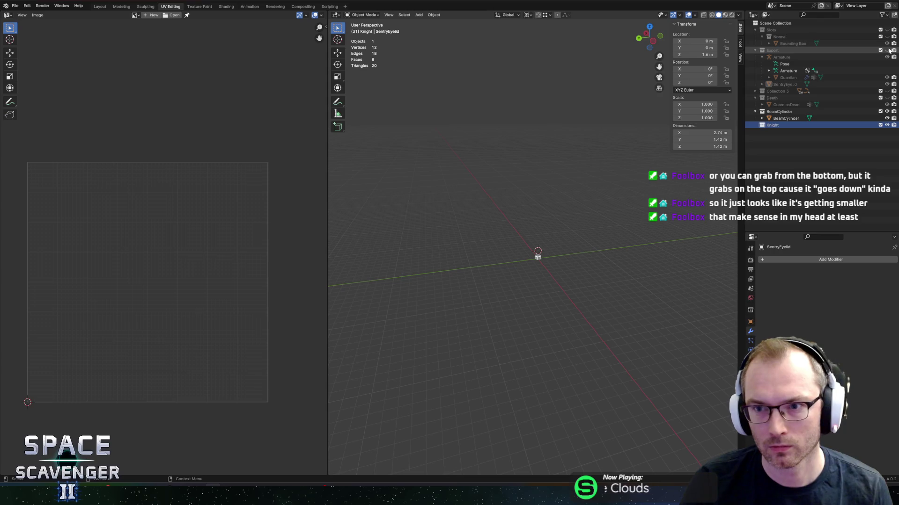
click(887, 112)
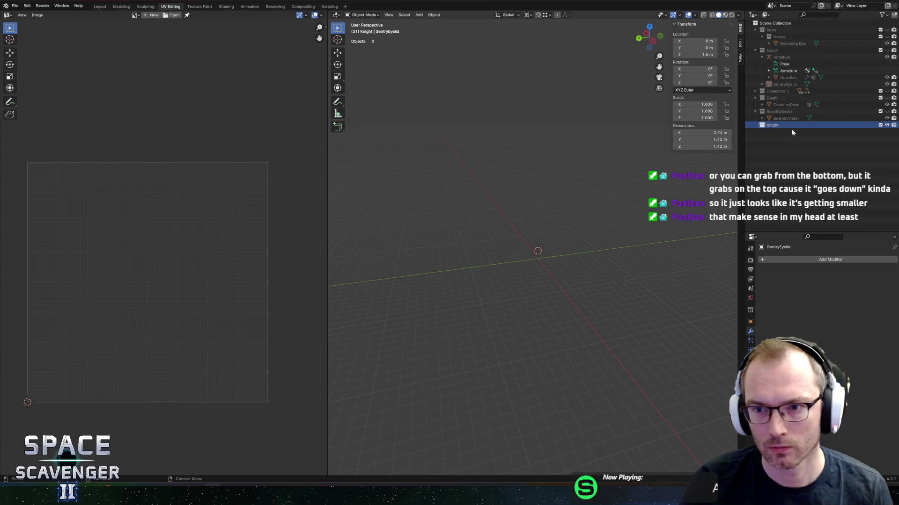
mouse_move(619, 222)
mouse_down()
mouse_move(593, 226)
mouse_move(623, 236)
mouse_move(584, 241)
mouse_move(634, 224)
mouse_move(614, 215)
mouse_move(604, 187)
mouse_move(620, 202)
mouse_up()
key(grave)
key(Escape)
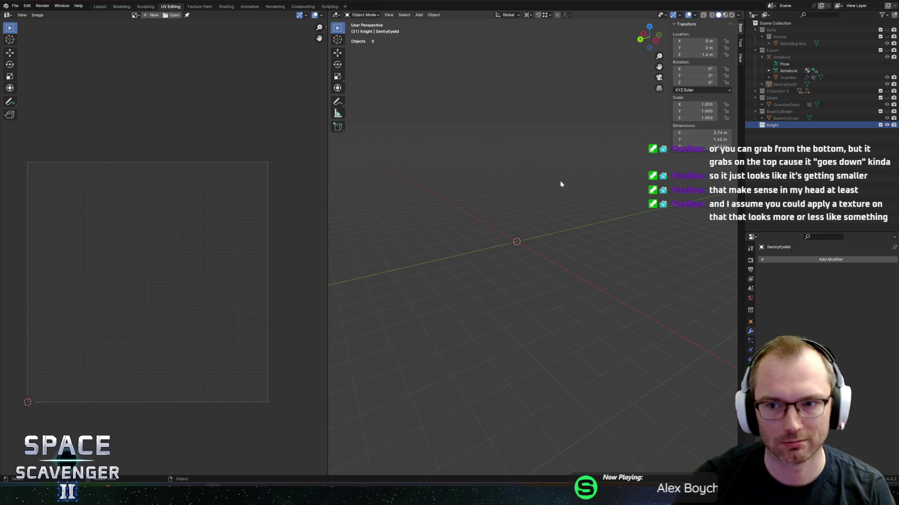
Step: Add a cube at the origin and scale its mesh up about 1.9 times
mouse_move(560, 184)
mouse_down()
mouse_move(521, 237)
mouse_move(529, 210)
mouse_up()
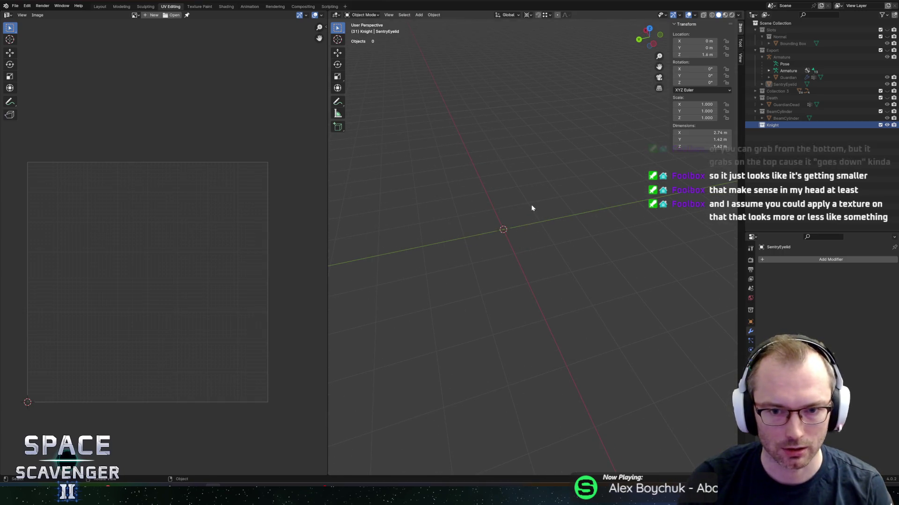
drag(430, 218, 471, 219)
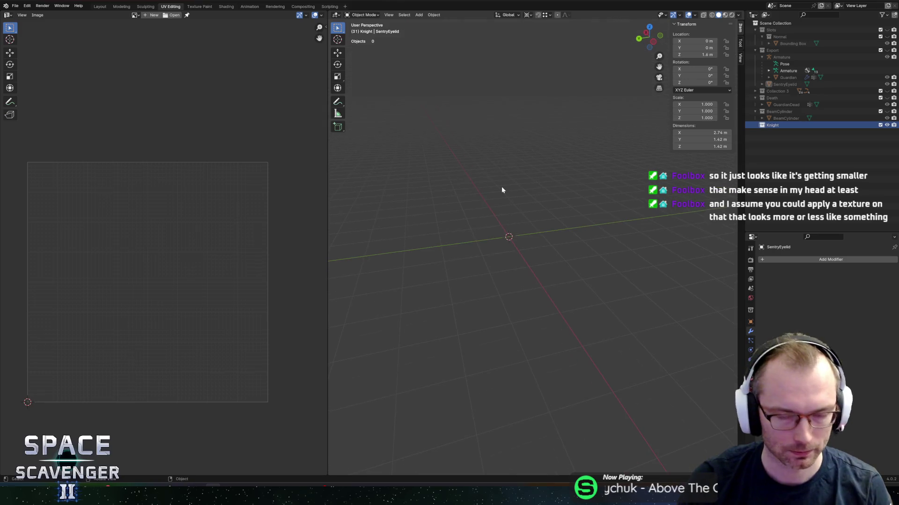
key(shift+a)
mouse_move(485, 188)
click(539, 194)
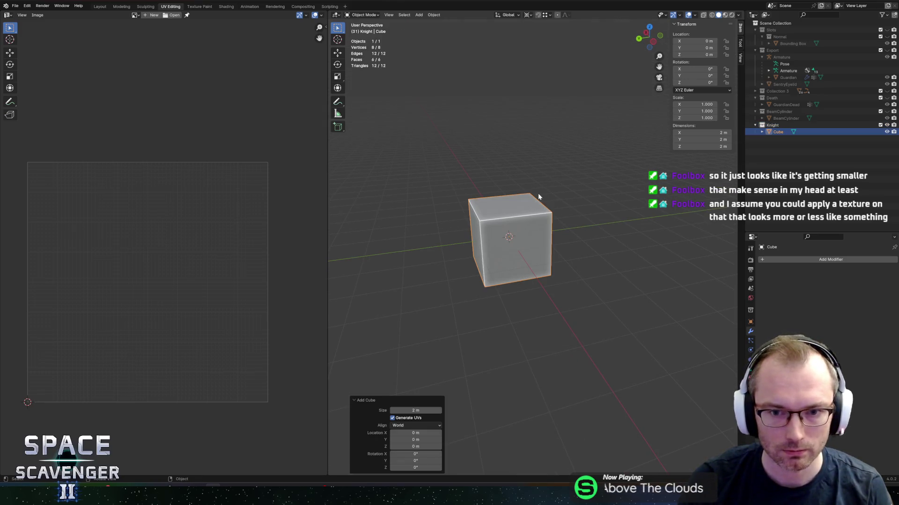
key(Tab)
key(s)
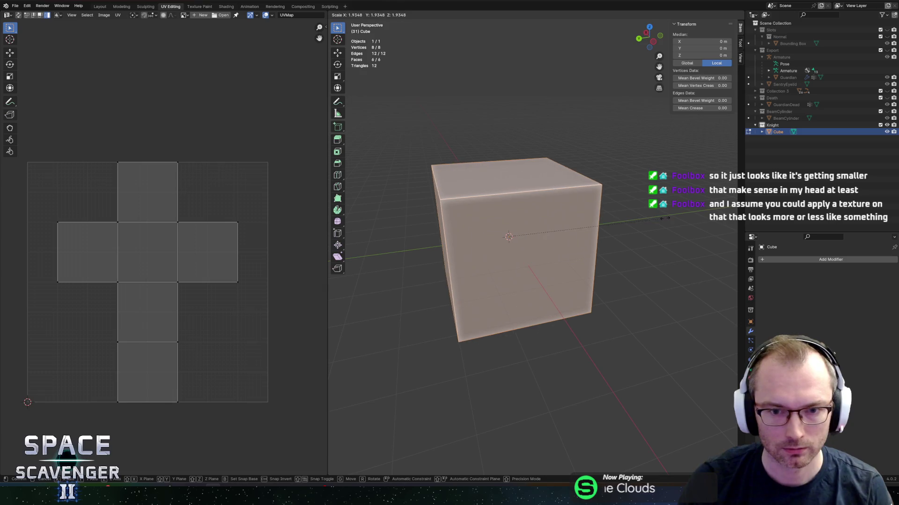
click(572, 219)
Step: Reselect the whole cube mesh and stretch it about 1.94 times along Y into a long box
click(886, 50)
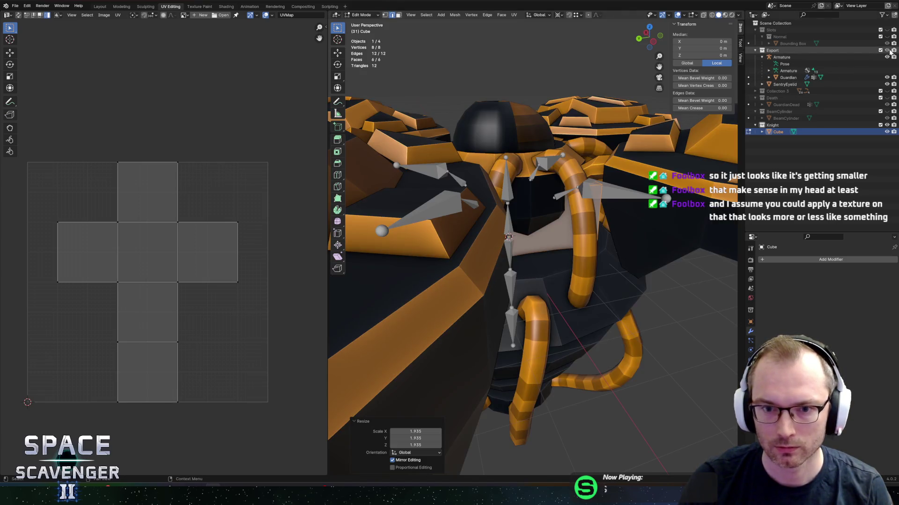
click(887, 50)
click(627, 225)
key(a)
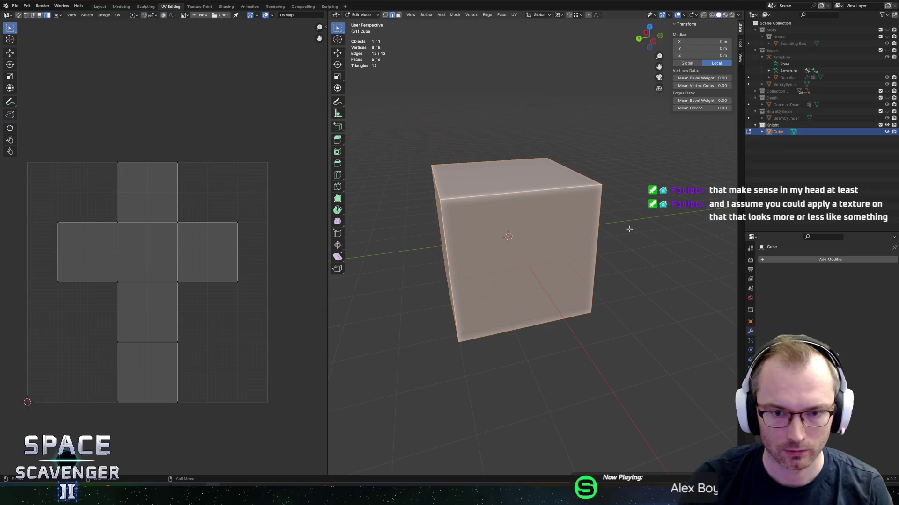
key(KP_5)
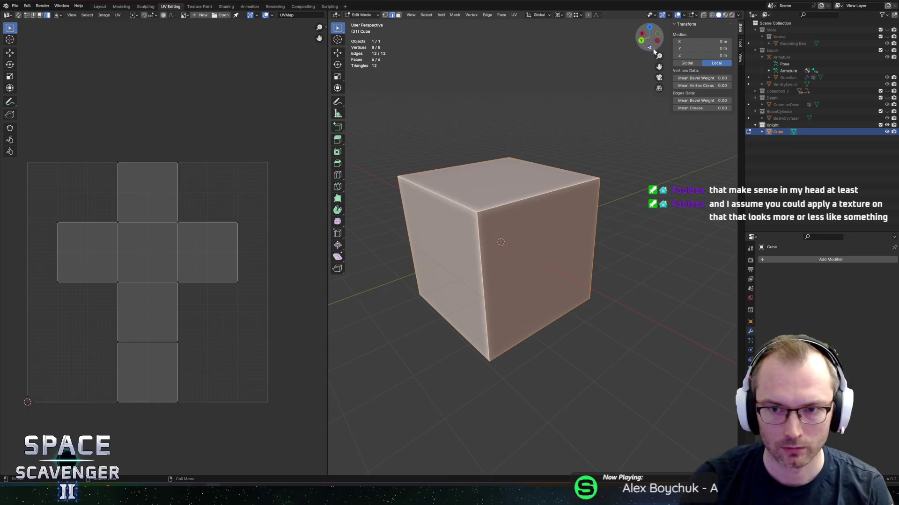
click(642, 45)
mouse_move(582, 154)
mouse_down()
mouse_move(584, 189)
mouse_move(596, 194)
mouse_up()
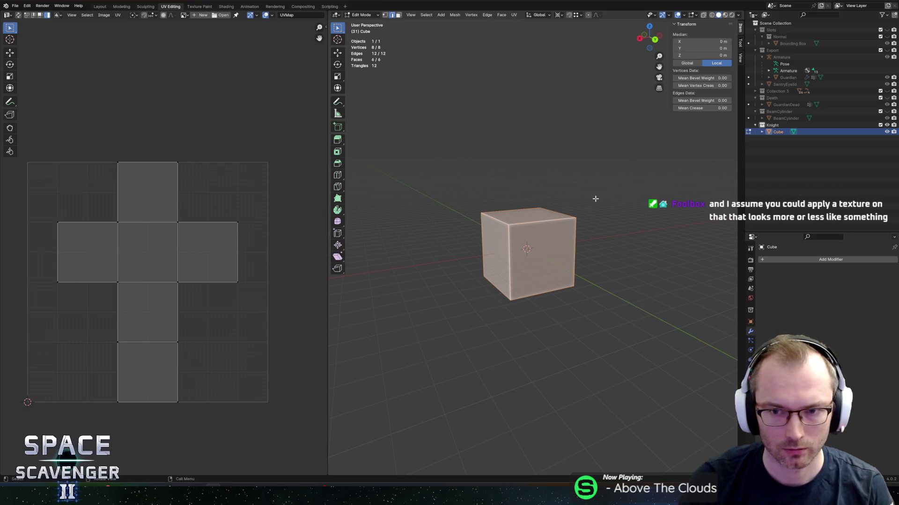
key(s)
key(y)
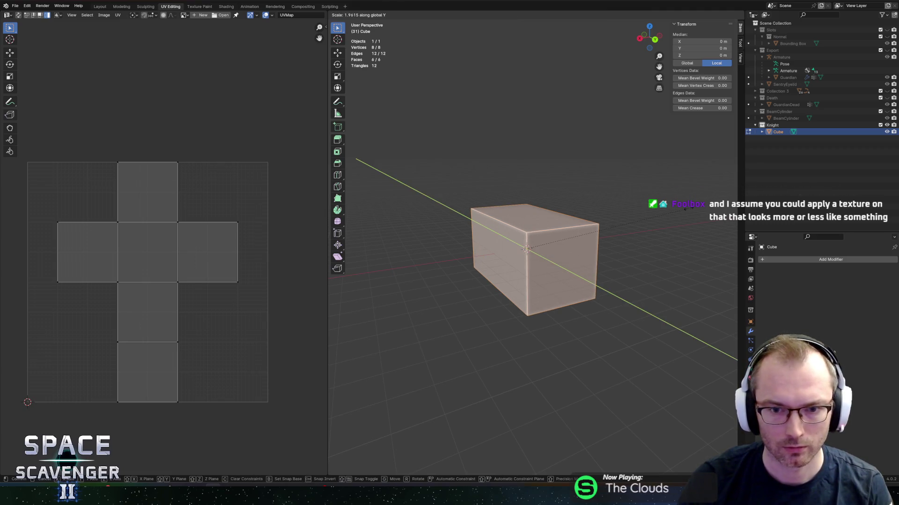
click(606, 224)
drag(606, 223, 548, 223)
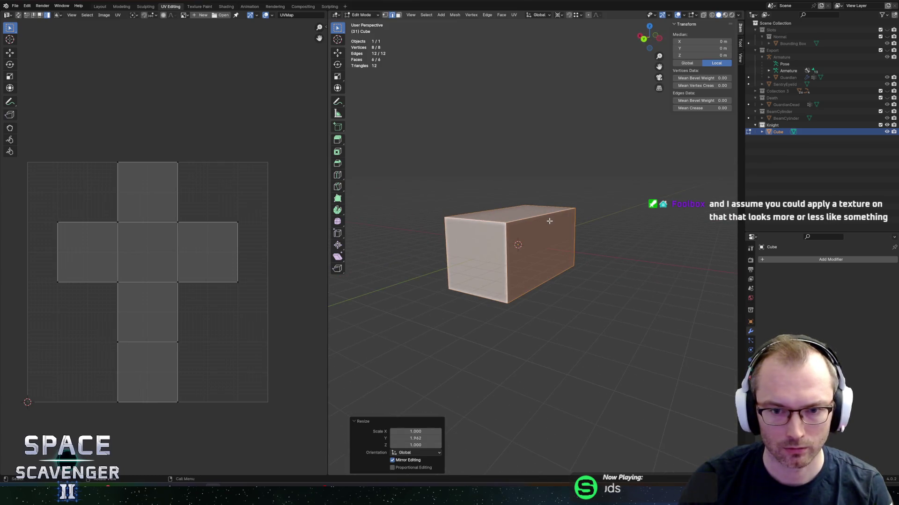
key(Tab)
key(Tab)
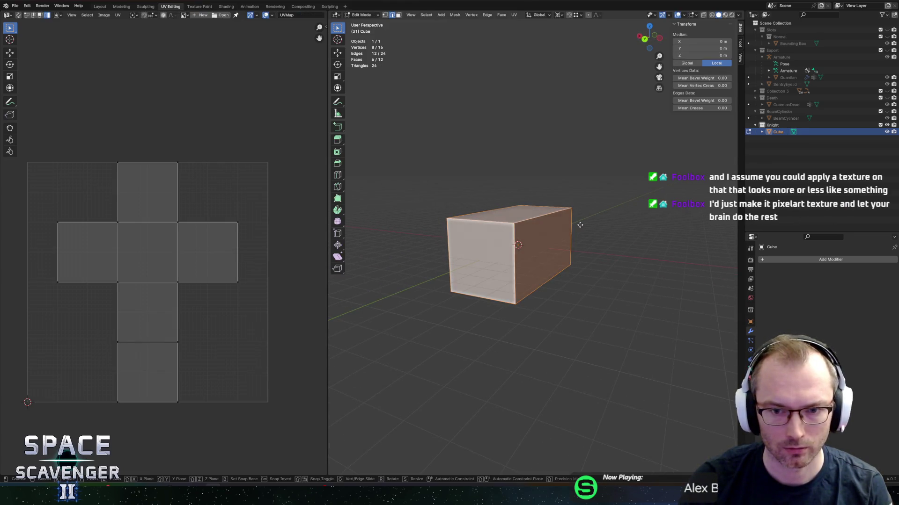
Step: Duplicate the box about 6 m along X, rotate it 90° upright around X, and raise it about 4 m
key(shift+d)
key(x)
click(683, 228)
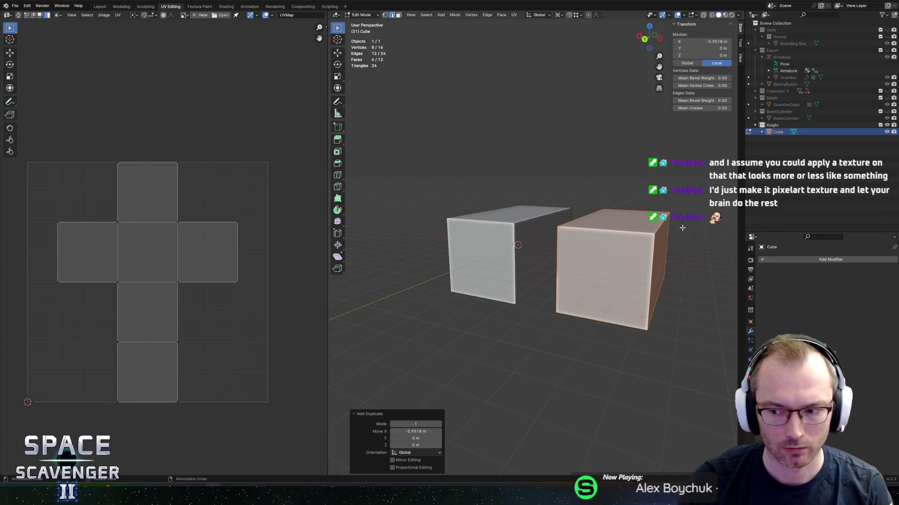
key(r)
key(x)
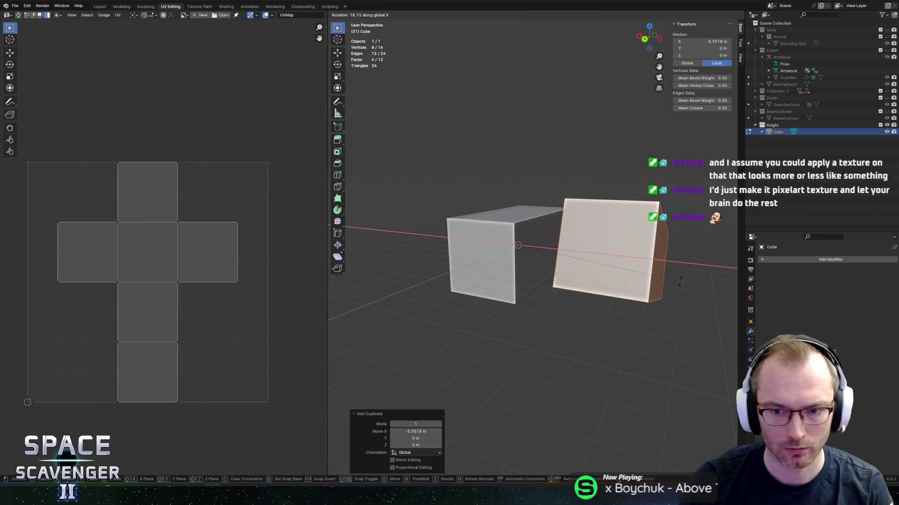
click(679, 281)
key(g)
key(z)
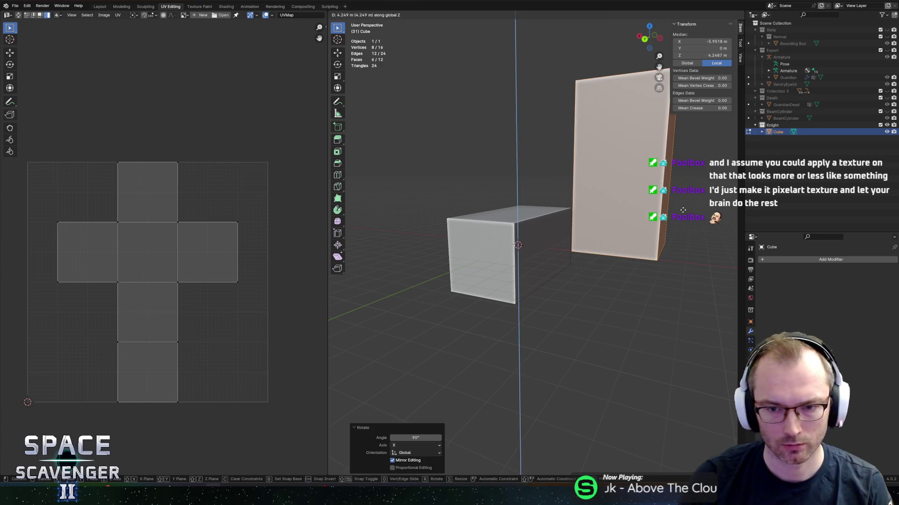
click(742, 215)
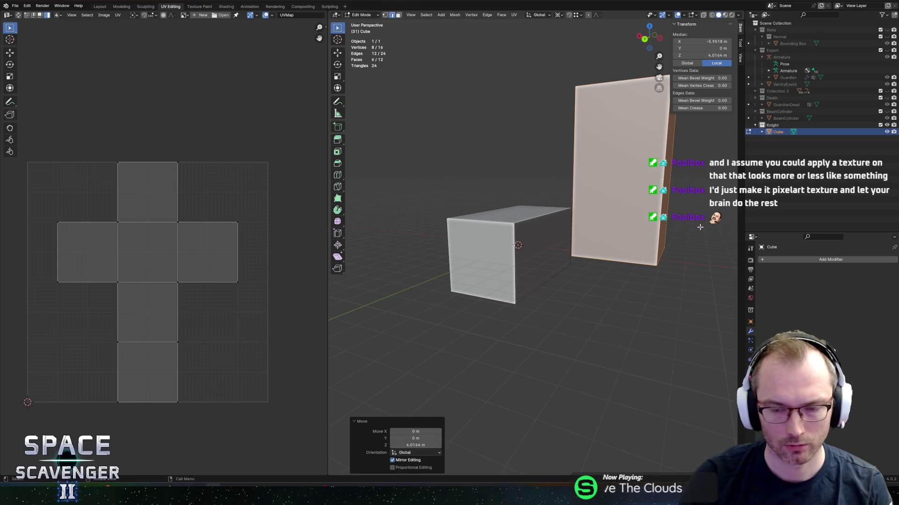
Step: Rescale the tall box's bottom face and shrink its top face to about 0.329 into a taper
key(3)
click(643, 212)
key(g)
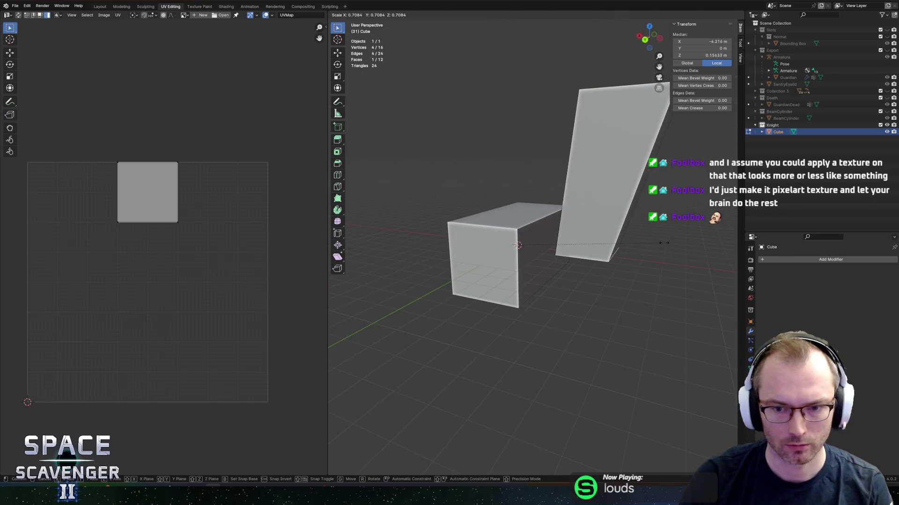
key(Escape)
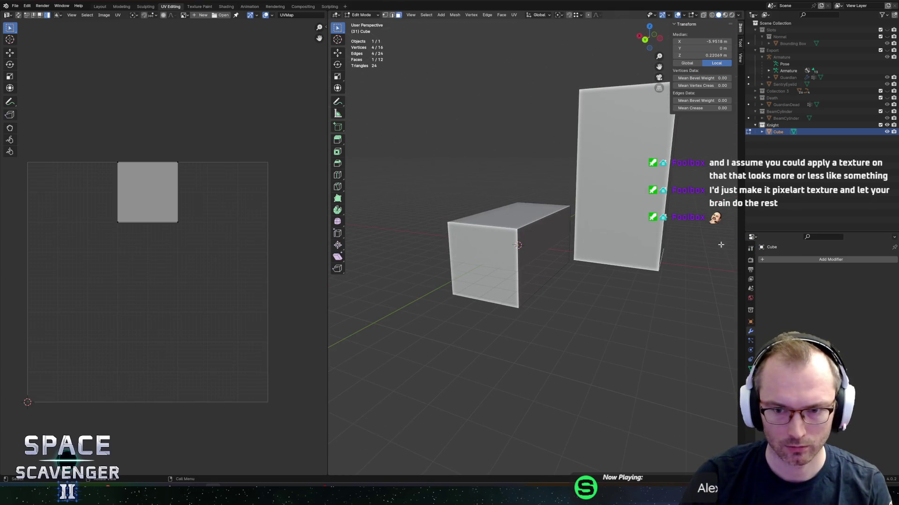
key(s)
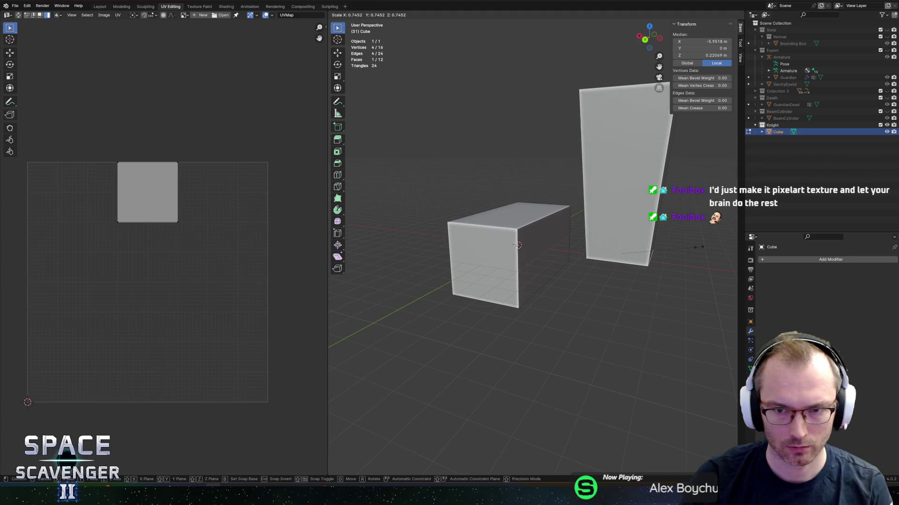
click(685, 247)
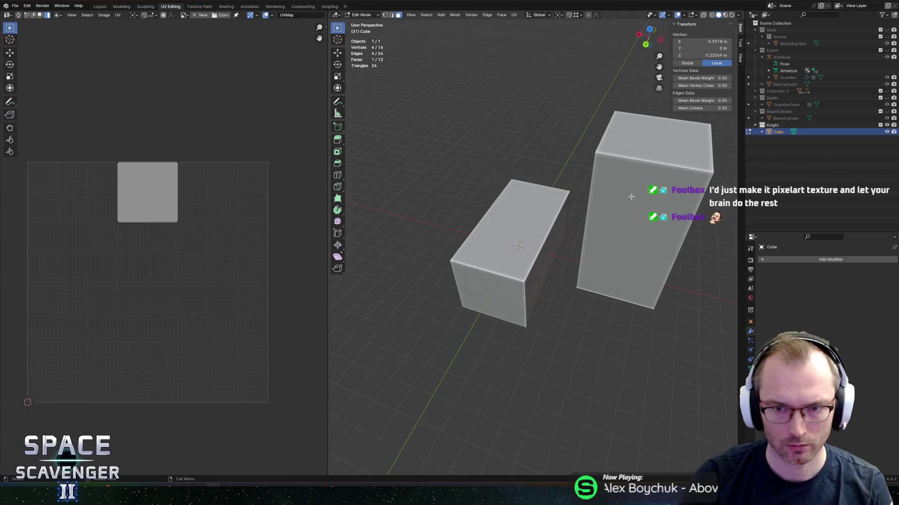
click(656, 137)
key(s)
click(670, 163)
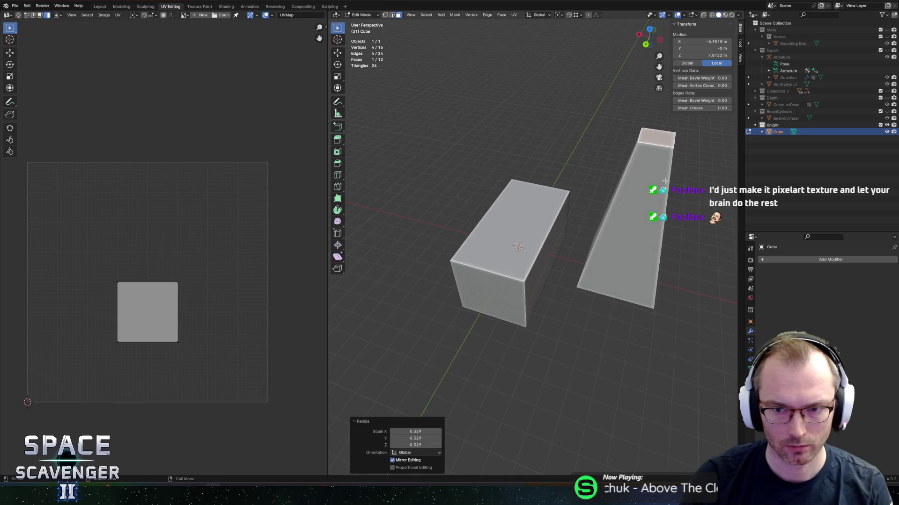
Step: Select the entire tall wedge through its linked faces
key(Tab)
key(Tab)
key(Tab)
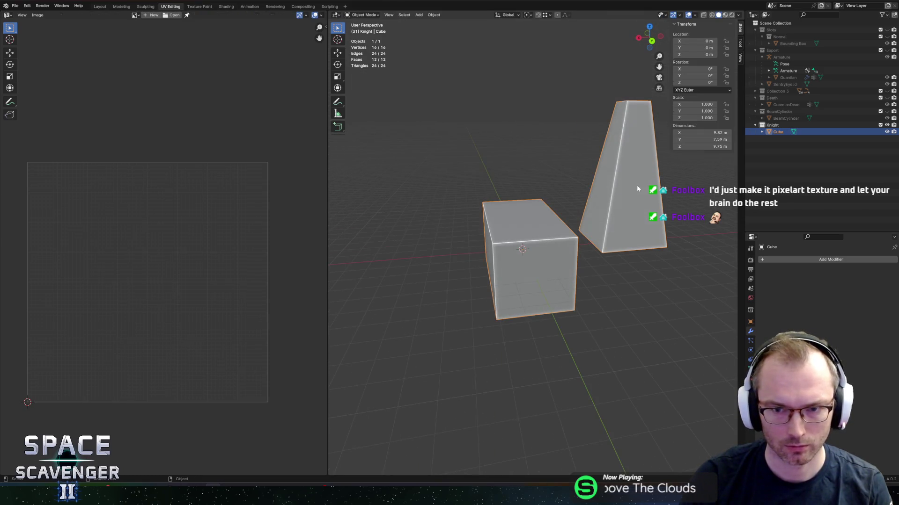
key(Tab)
click(632, 185)
key(ctrl+l)
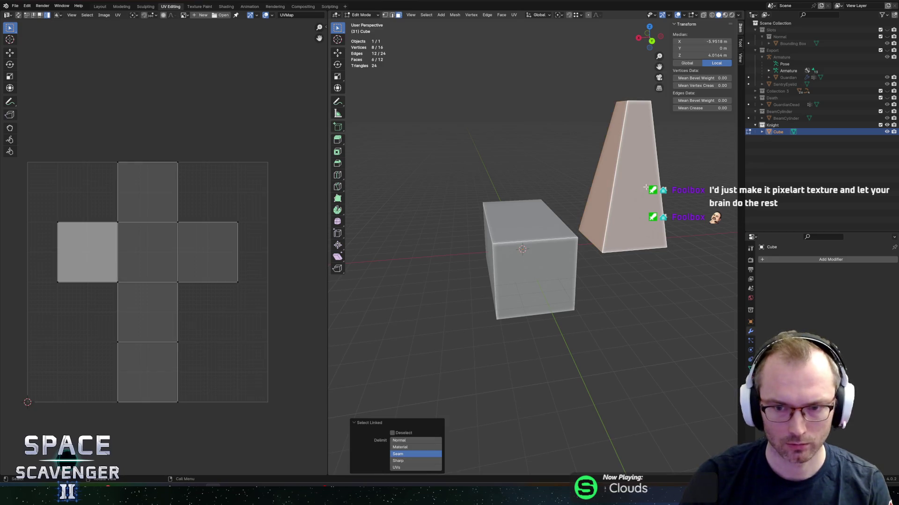
Step: Duplicate the wedge about 10.8 m along X, tilt it around X, and turn it 90° around Y
key(shift+d)
key(x)
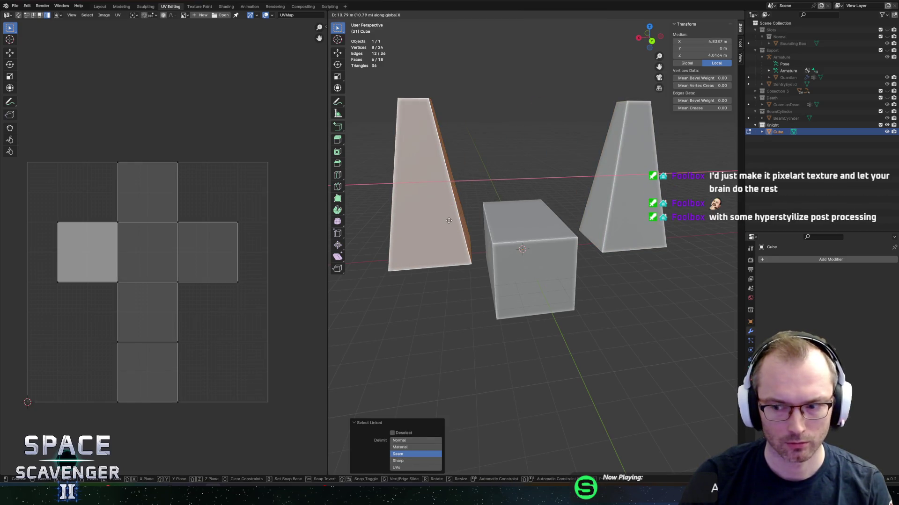
click(448, 221)
key(r)
key(x)
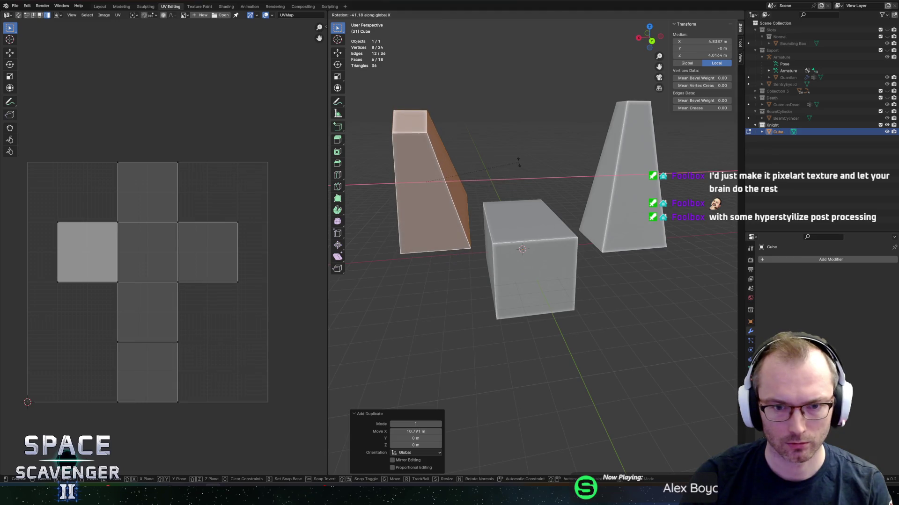
key(Escape)
key(r)
key(x)
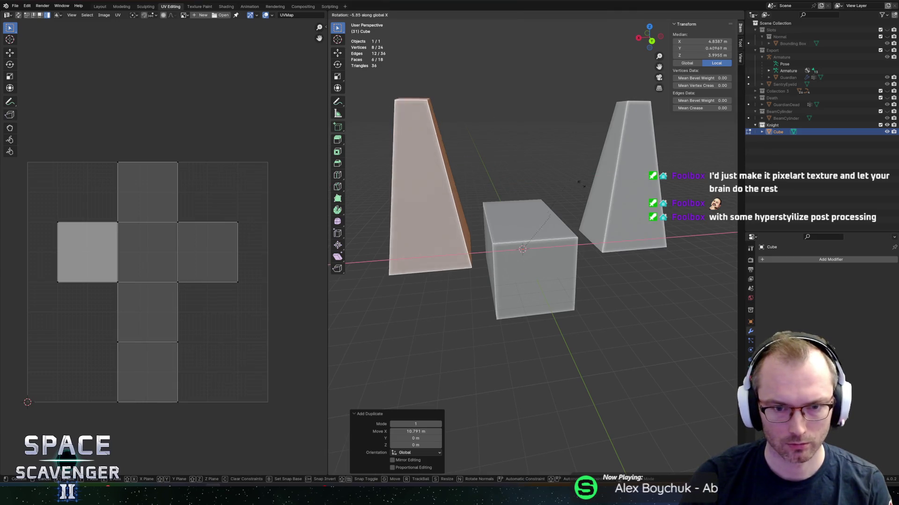
click(574, 253)
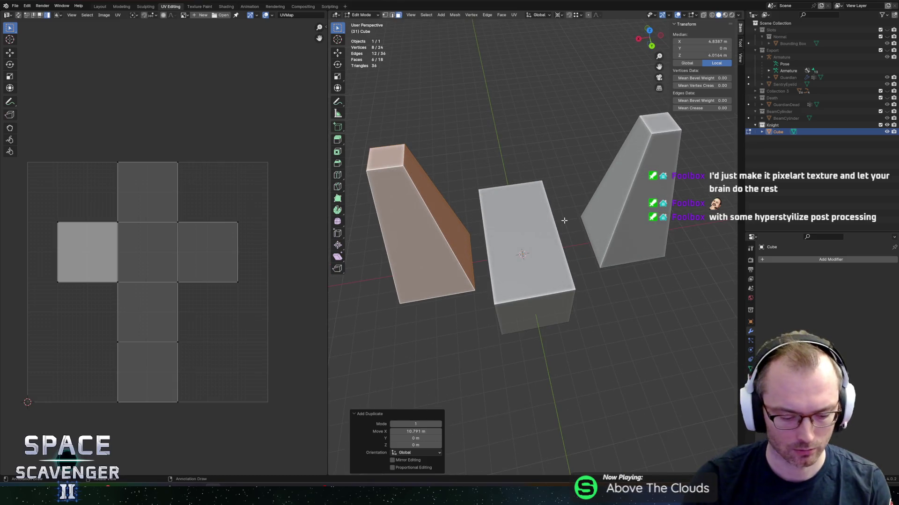
text(ry90)
key(Return)
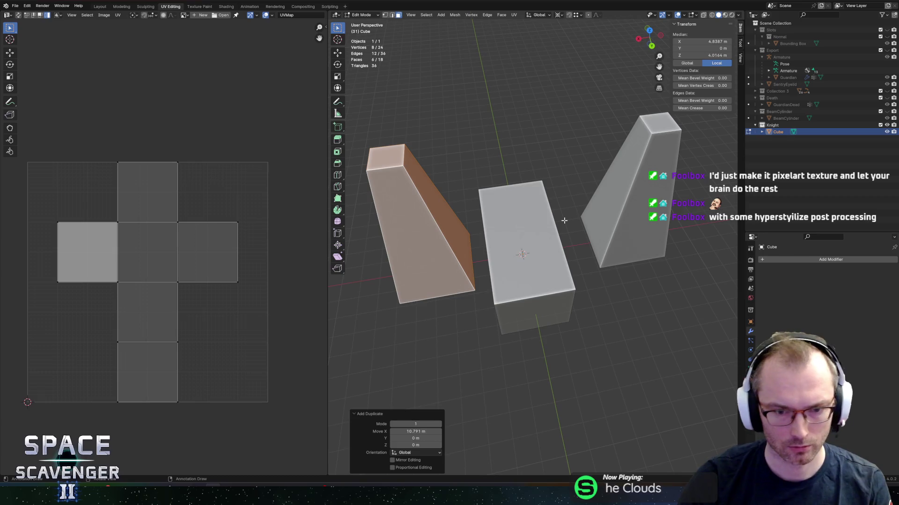
Step: Snap the cursor to a wedge face, turn the linked piece 90° around Y, and slide it along X
click(471, 225)
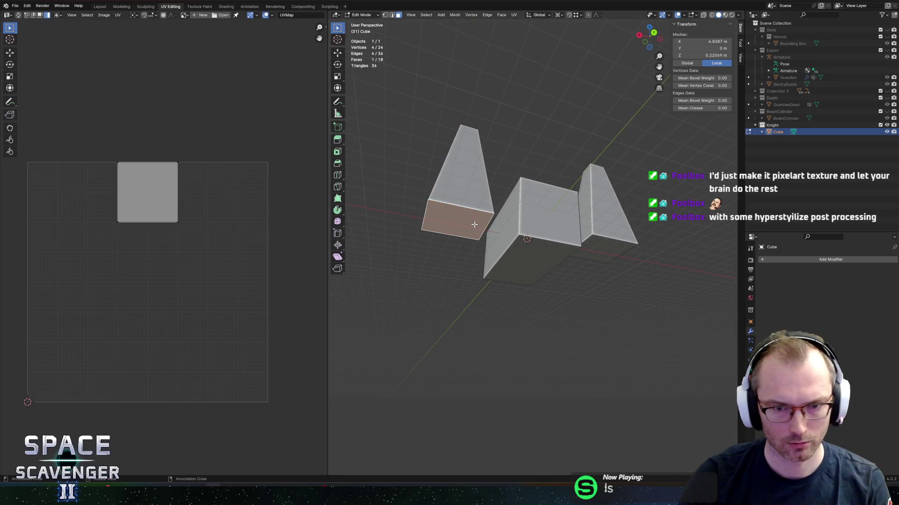
key(shift+s)
click(471, 255)
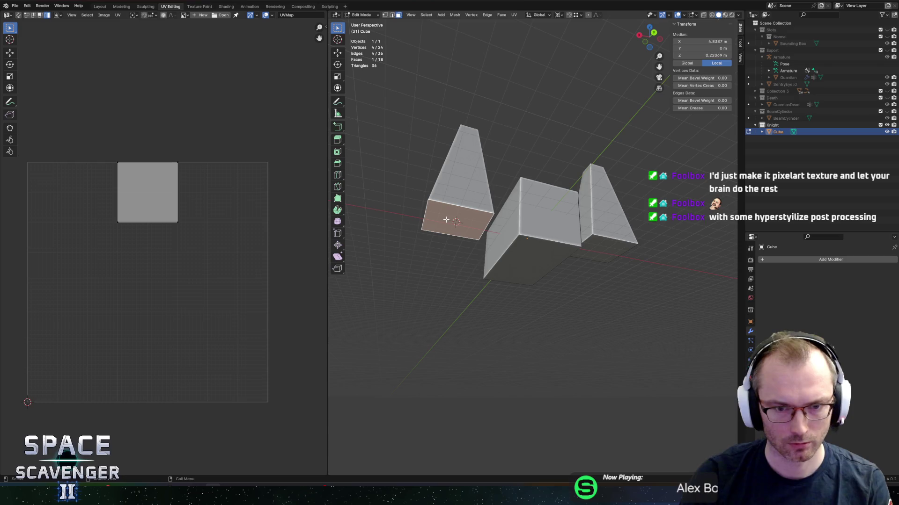
text(l)
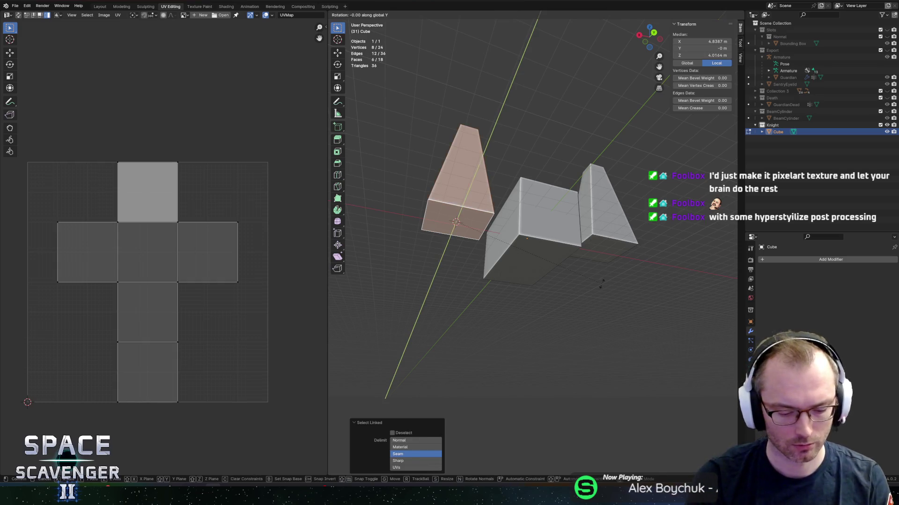
text(ry90)
key(Return)
key(g)
key(x)
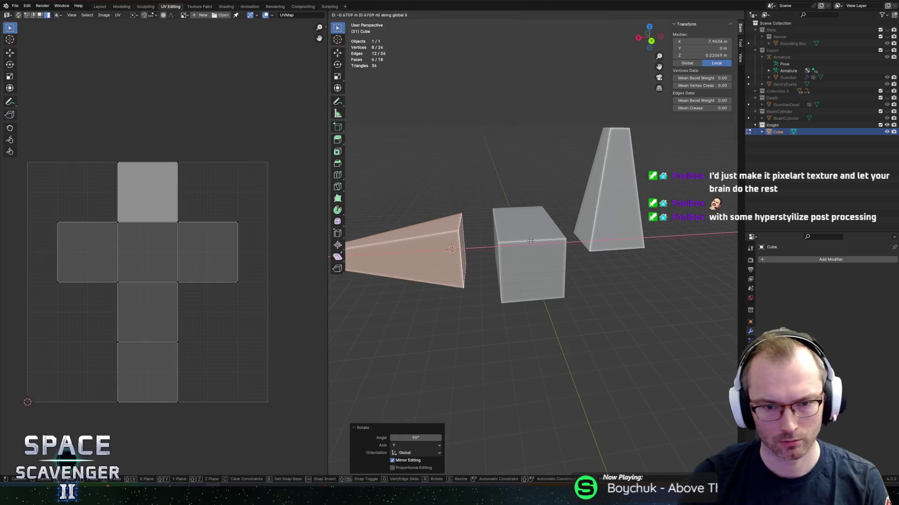
click(540, 242)
Step: Tilt the tapered piece about -30° around Y, then start renaming the Cube object
key(r)
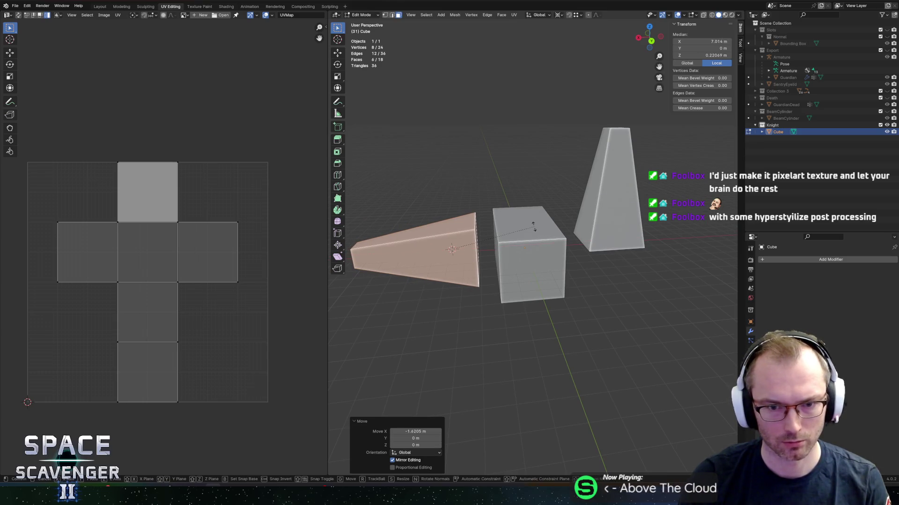
key(y)
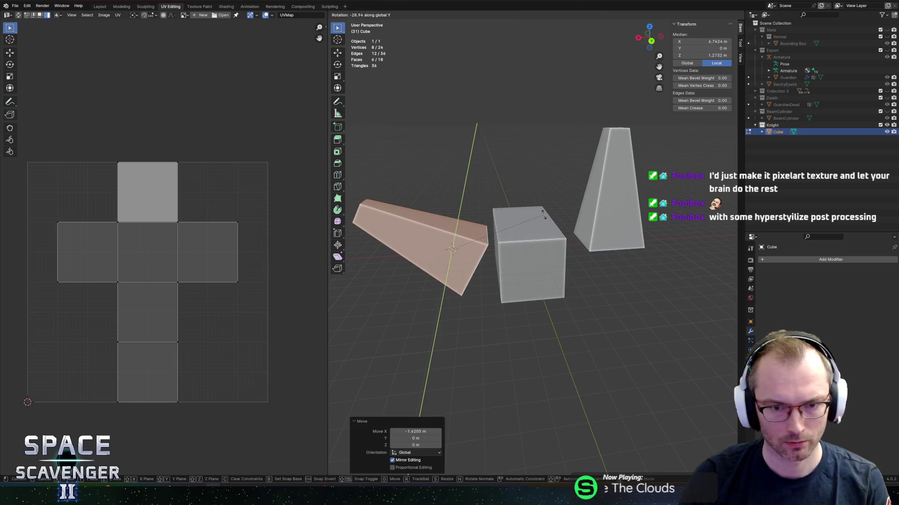
click(544, 216)
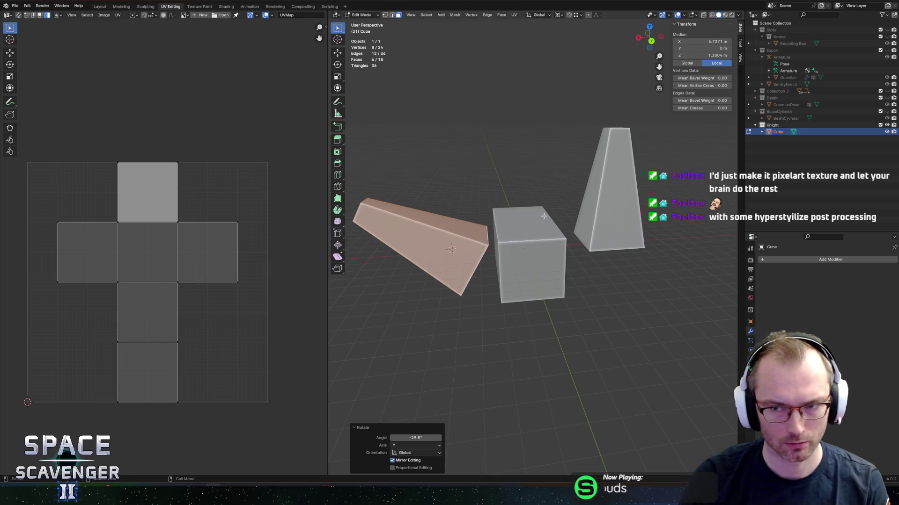
double_click(778, 131)
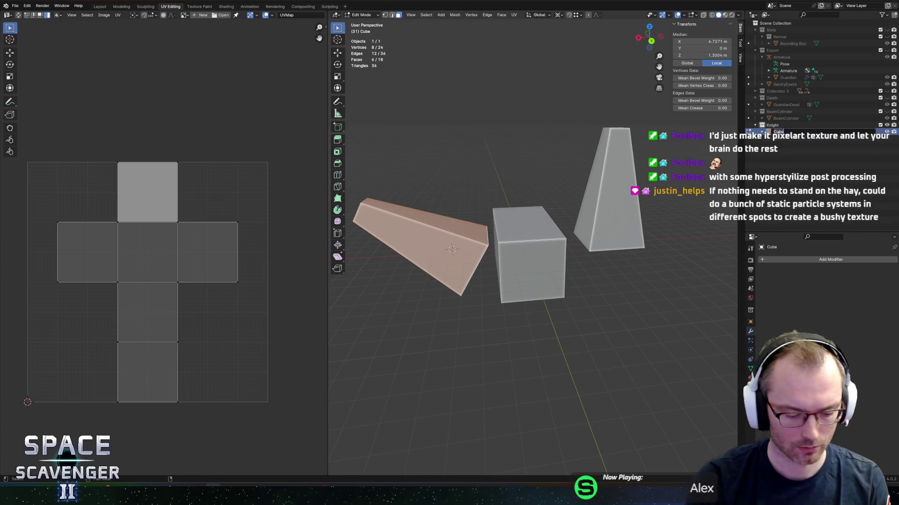
Step: Rename the mesh object to KnightTest and save the file
text(KnightTest)
key(Return)
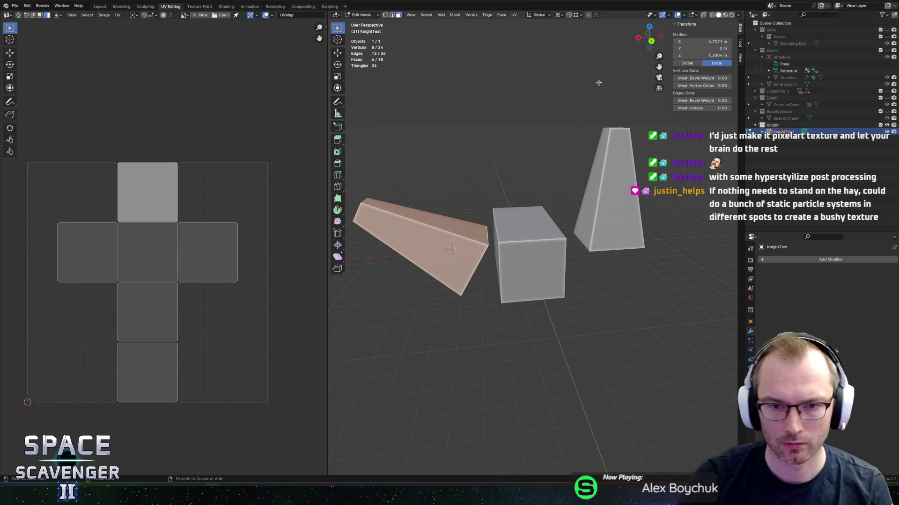
key(ctrl+s)
Step: Inset the cube's front face twice and extrude it outward
key(Tab)
key(Tab)
click(532, 262)
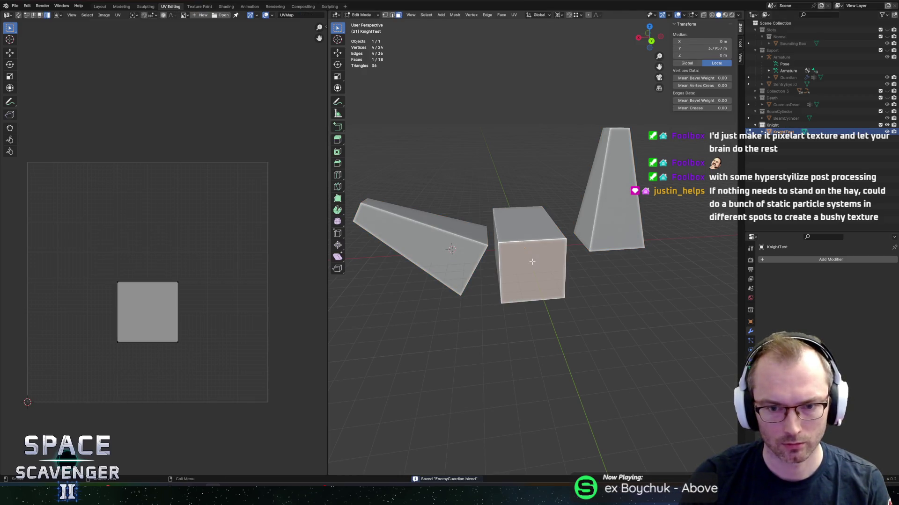
key(i)
click(625, 255)
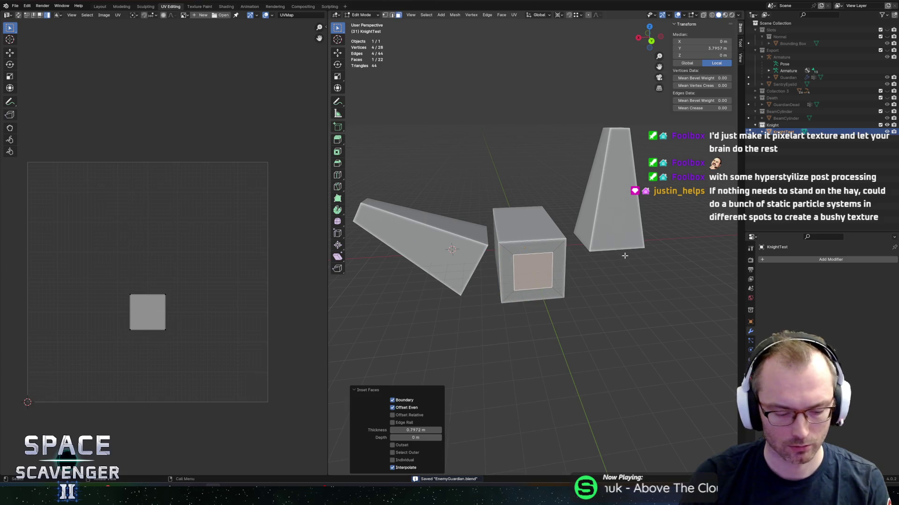
key(i)
click(633, 263)
key(e)
click(642, 262)
Step: Scale the front face up about 1.64 times
key(s)
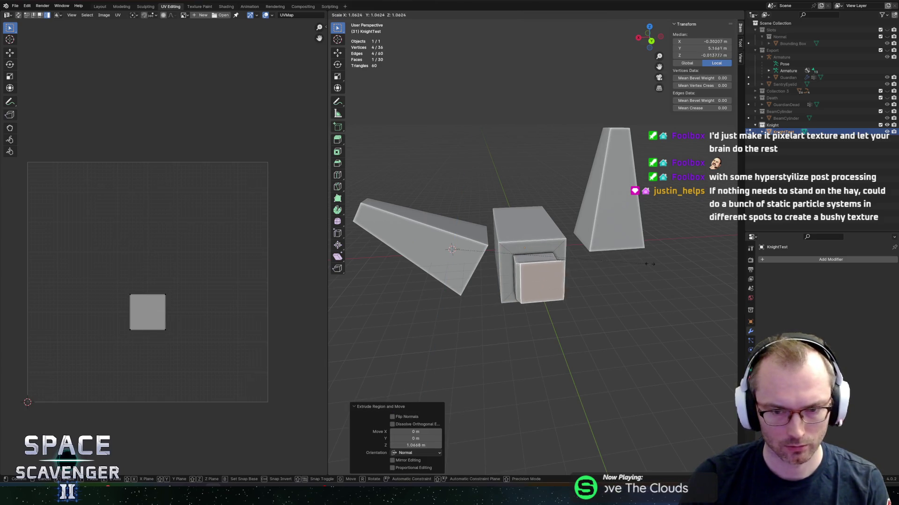
key(Escape)
key(ctrl+z)
key(s)
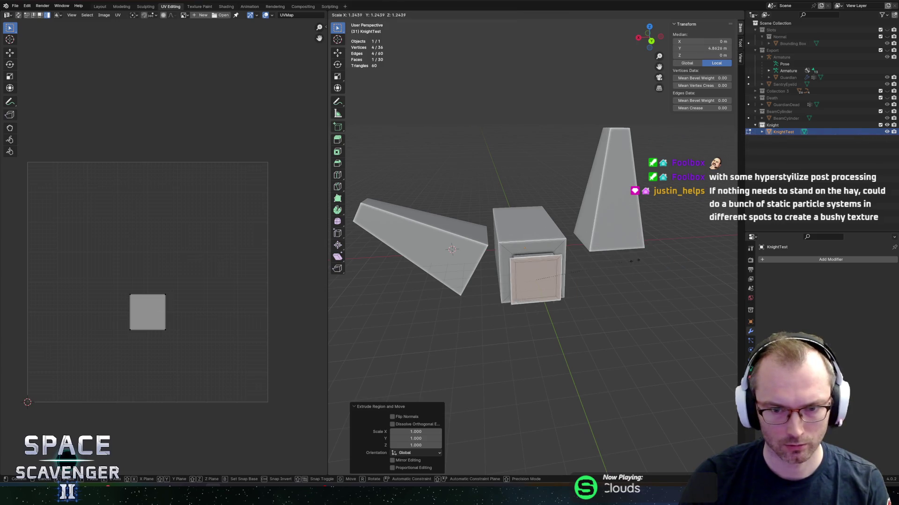
click(661, 260)
drag(661, 260, 605, 253)
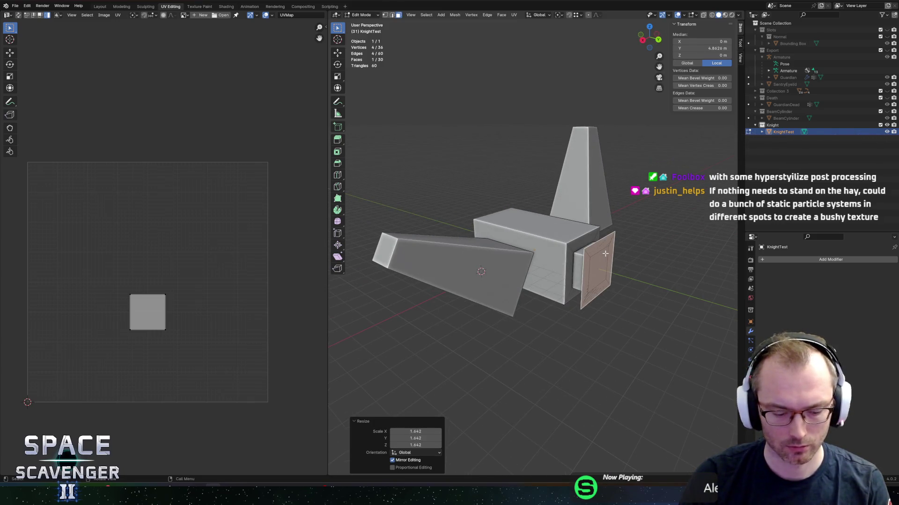
Step: Extrude the front face twice into a large block and enlarge its end so it flares
key(e)
click(685, 280)
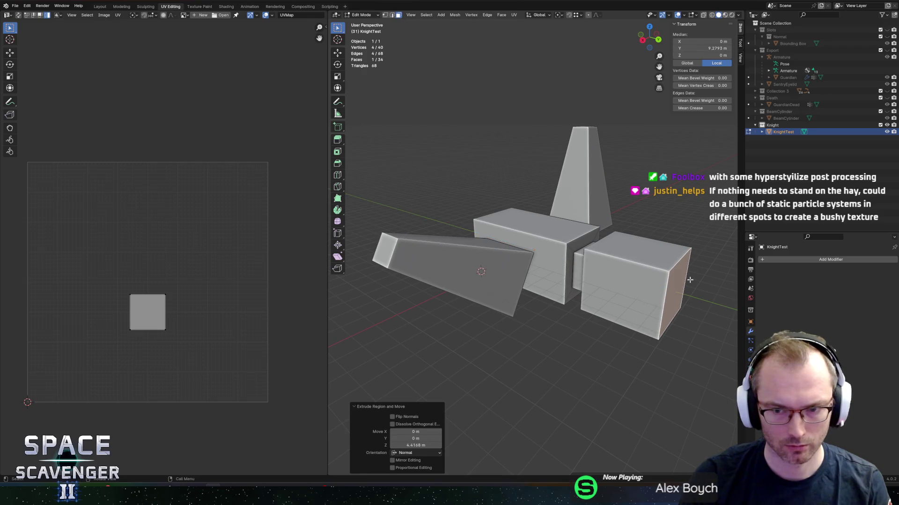
key(e)
click(722, 287)
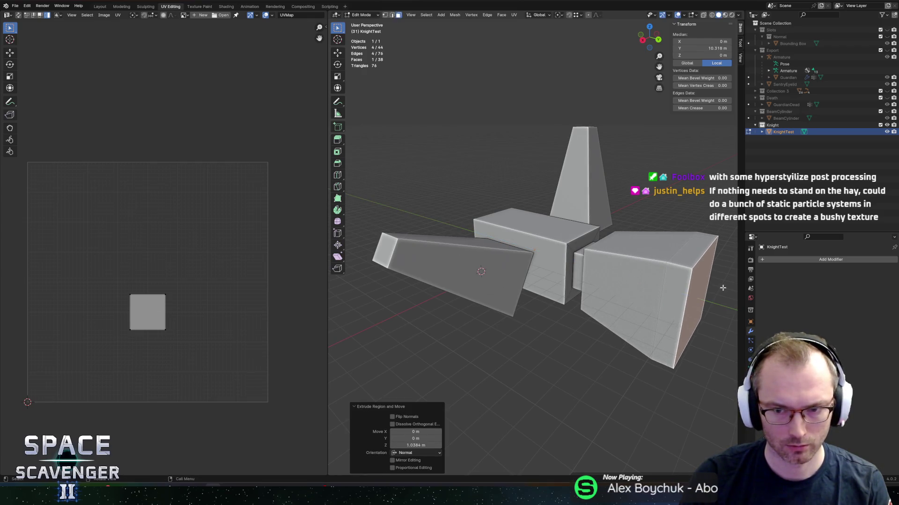
key(s)
click(693, 300)
Step: Review the shape from a new angle and select every face of the mesh
key(Tab)
mouse_move(617, 224)
mouse_down()
mouse_move(587, 224)
mouse_move(596, 241)
mouse_up()
key(Tab)
key(Tab)
key(Tab)
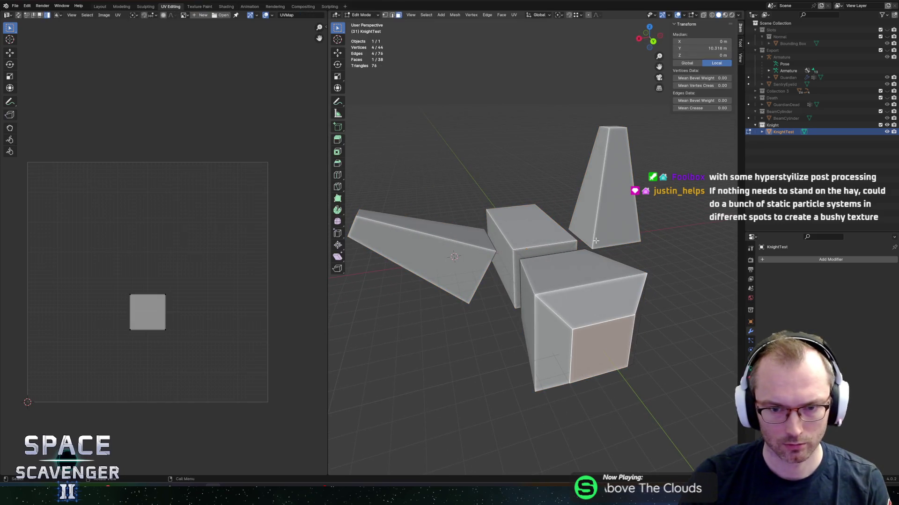
key(a)
click(750, 389)
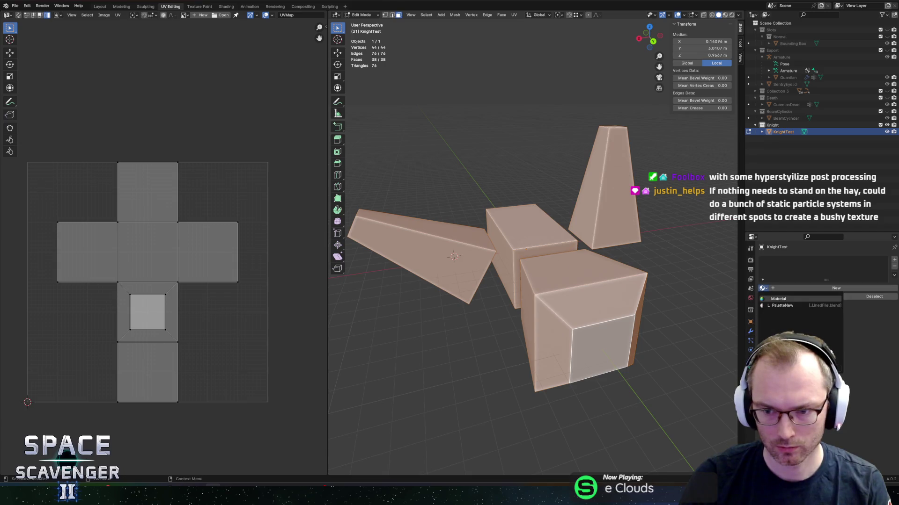
Step: Assign PaletteNew to all faces, show PaletteNew.png, and shrink the UVs onto the dark navy swatch
click(781, 305)
key(a)
key(s)
click(199, 71)
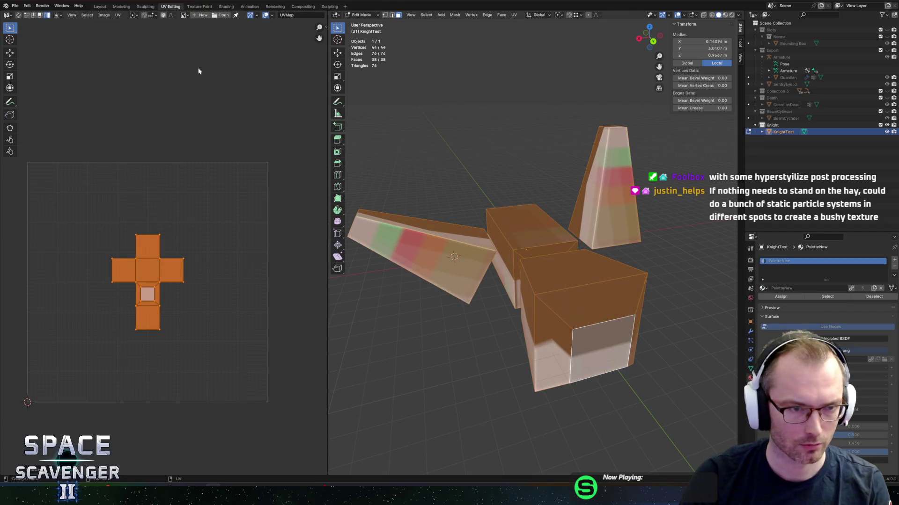
click(183, 14)
click(206, 38)
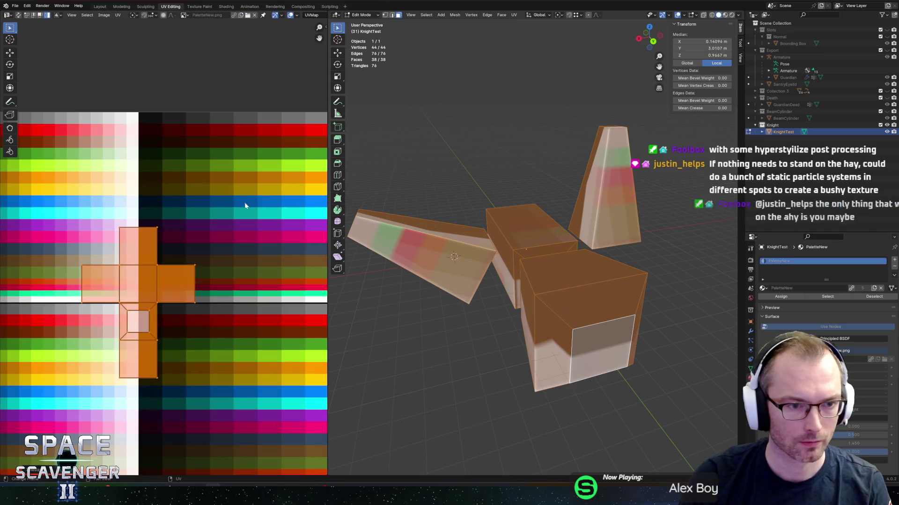
key(g)
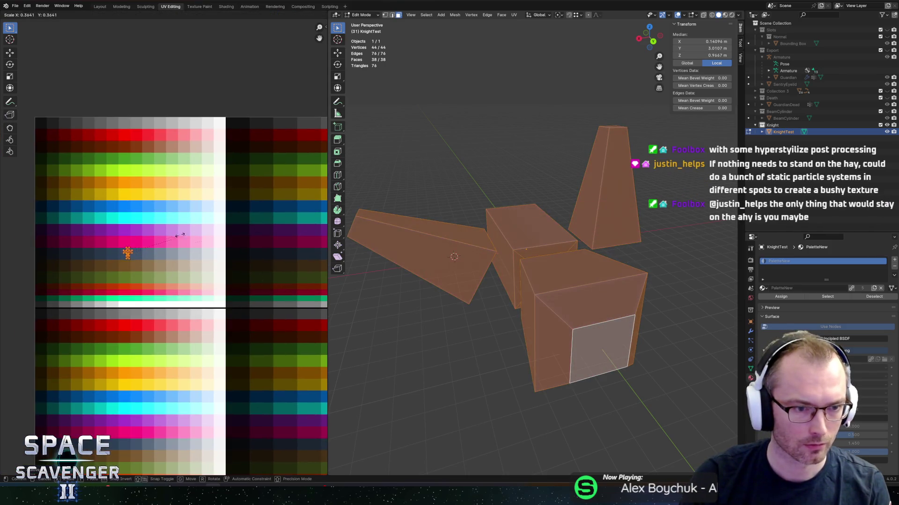
click(186, 236)
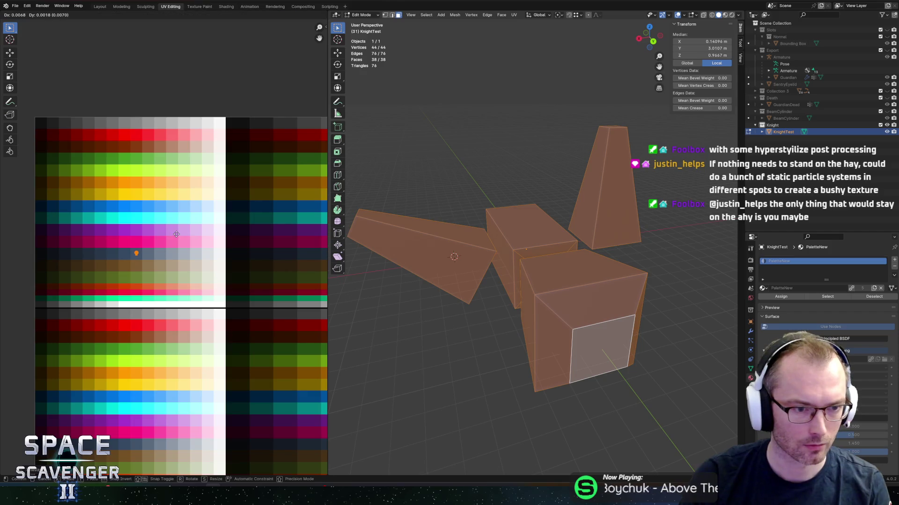
Step: Select the tall tapered piece and move its UVs onto the yellow swatch
click(614, 193)
key(l)
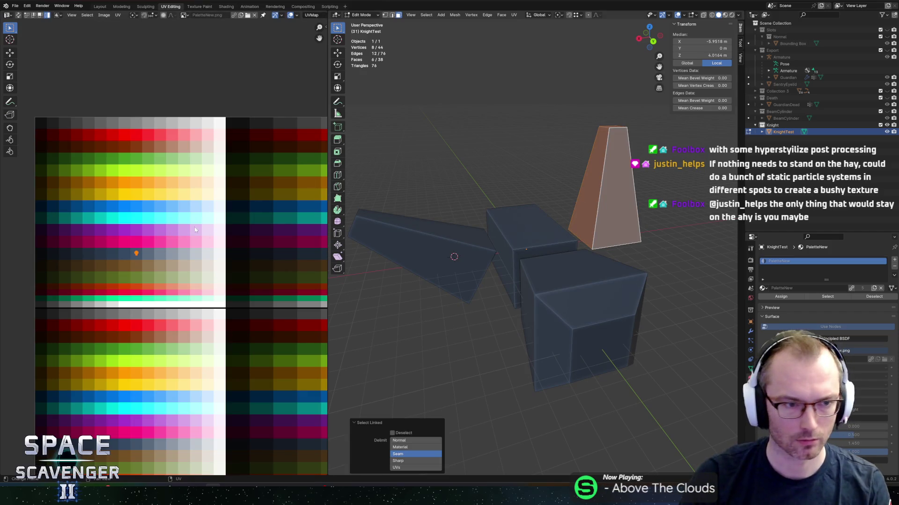
key(g)
click(186, 198)
key(Tab)
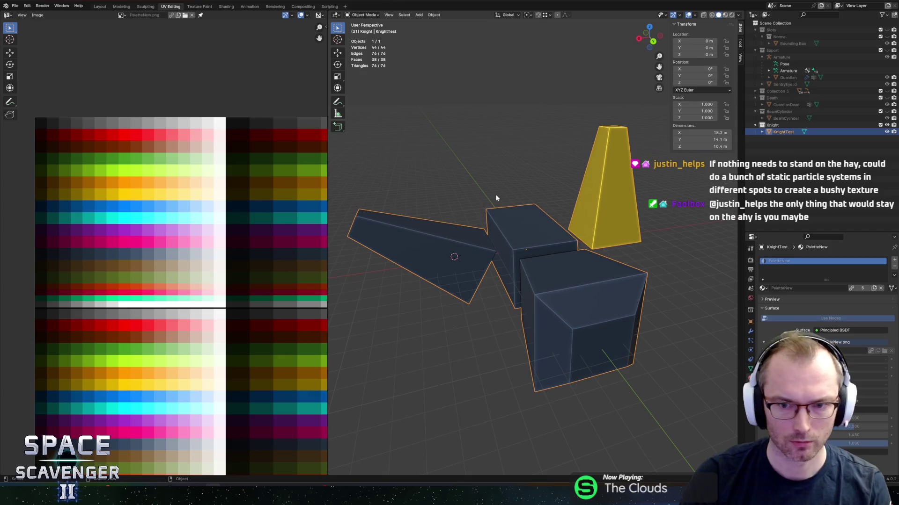
key(shift+r)
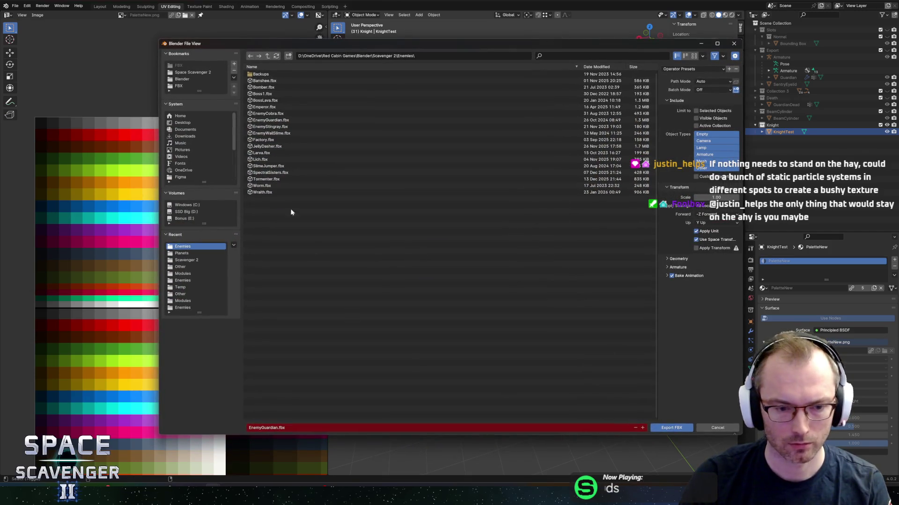
Step: Rename the KnightTest object to Knight, save the blend file, and make the Knight collection active
key(Escape)
double_click(783, 132)
text(Kn)
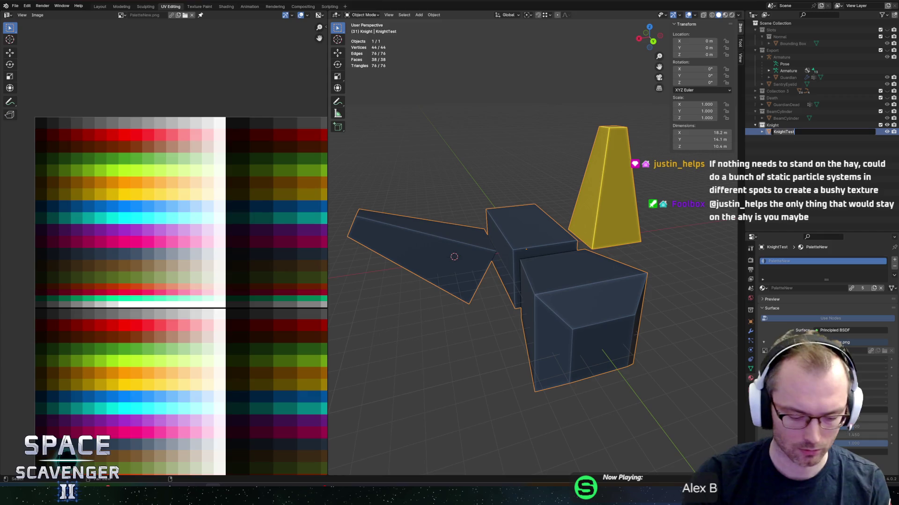
text(ight)
key(Return)
key(ctrl+s)
click(772, 125)
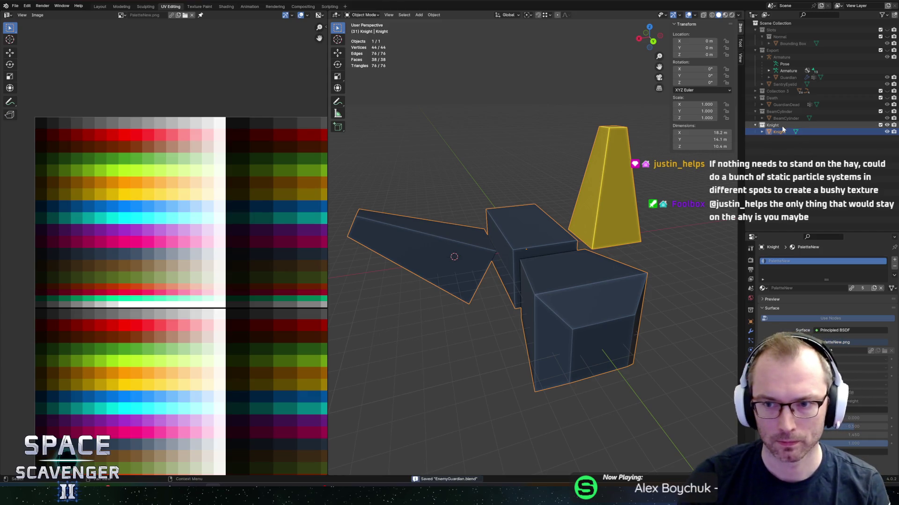
click(500, 180)
Step: Export Knight.fbx to the Enemies folder with Active Collection and Apply Transform enabled
key(shift+r)
click(178, 86)
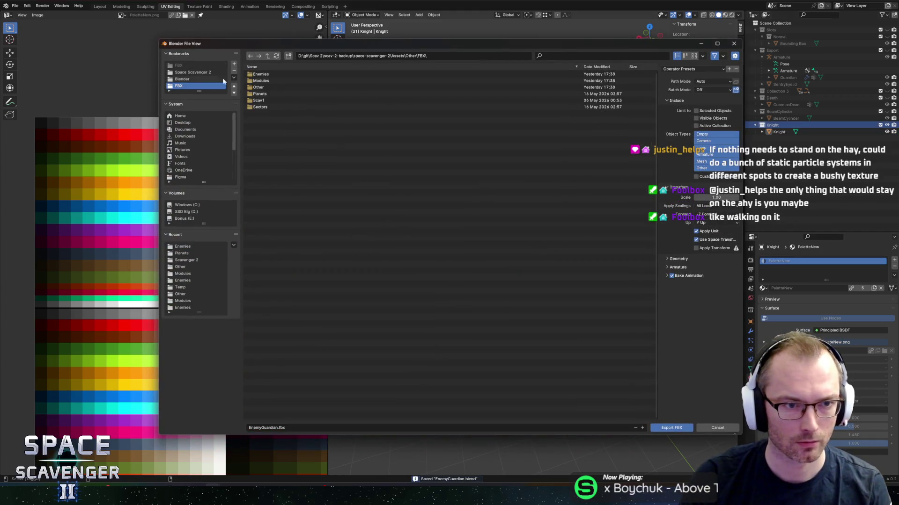
click(250, 74)
click(269, 428)
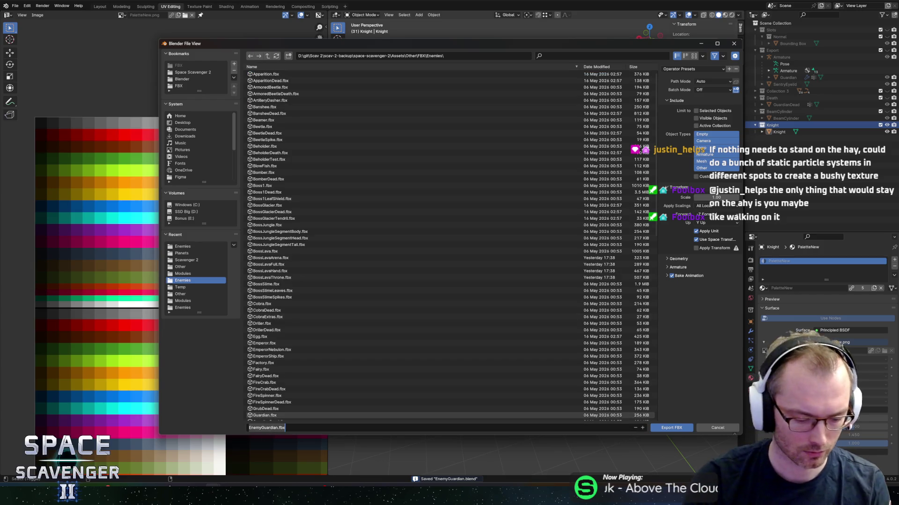
text(Knight)
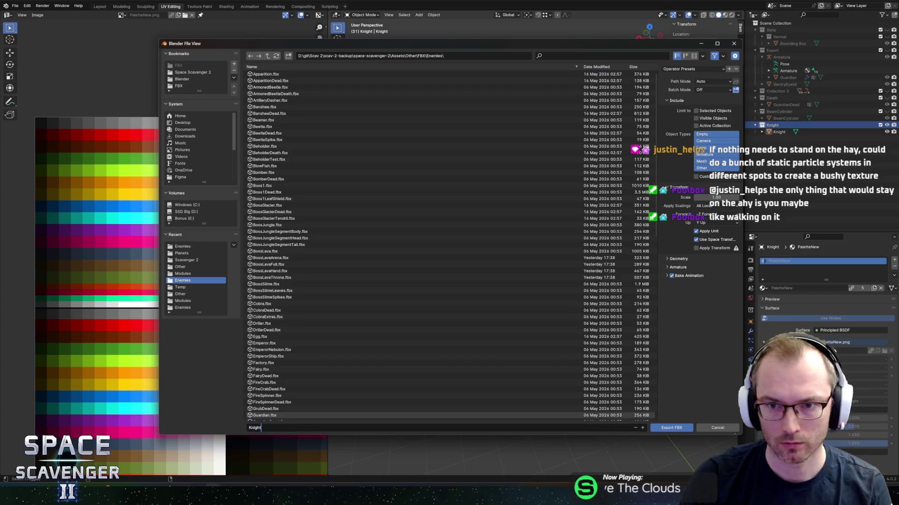
click(693, 69)
click(688, 93)
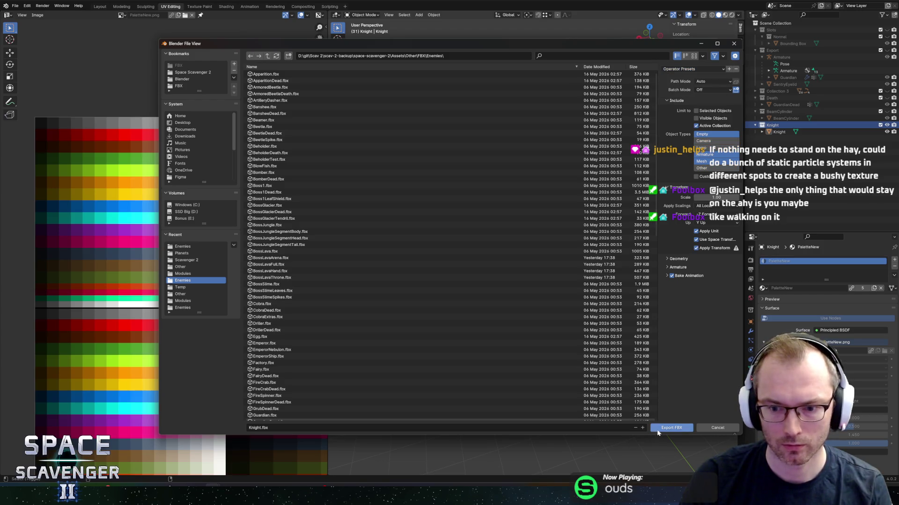
click(657, 430)
key(alt+Tab)
key(alt+Tab)
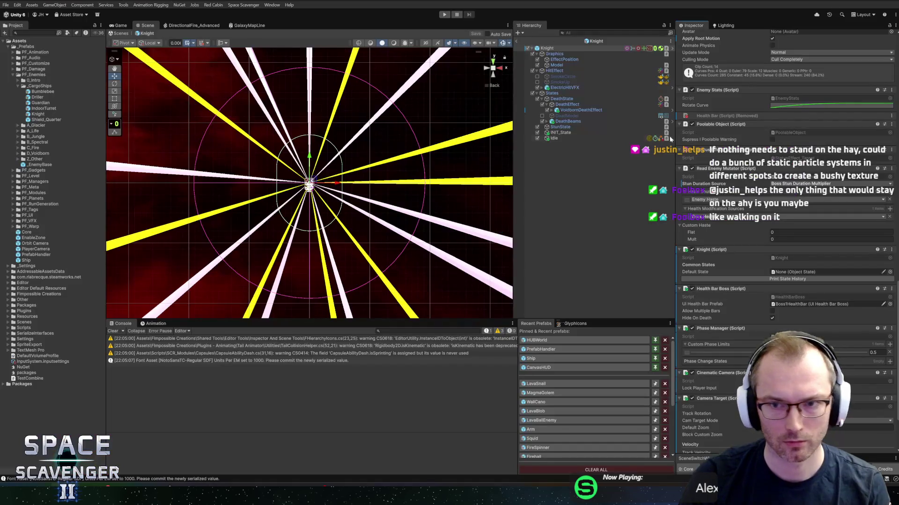
Step: Create an empty child named KnightParent under the Model object
click(563, 65)
right_click(564, 66)
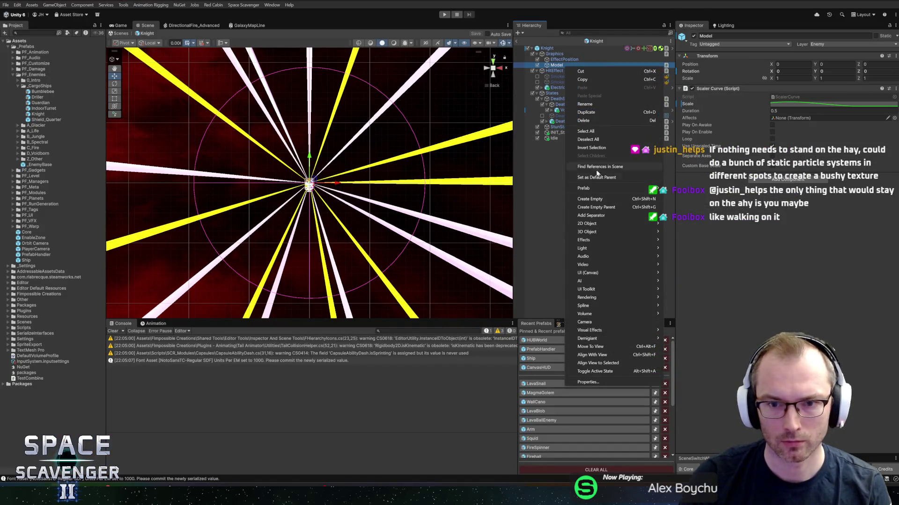
click(596, 198)
text(Knig)
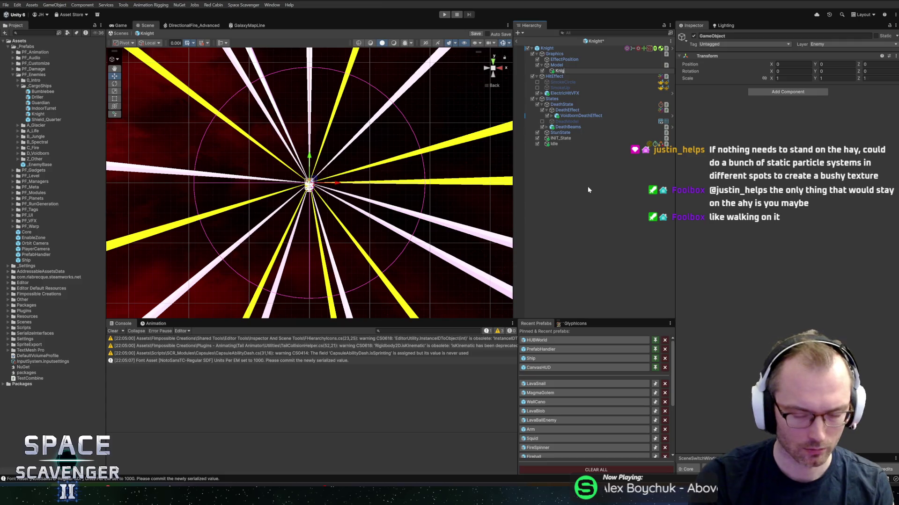
text(htParent)
key(Return)
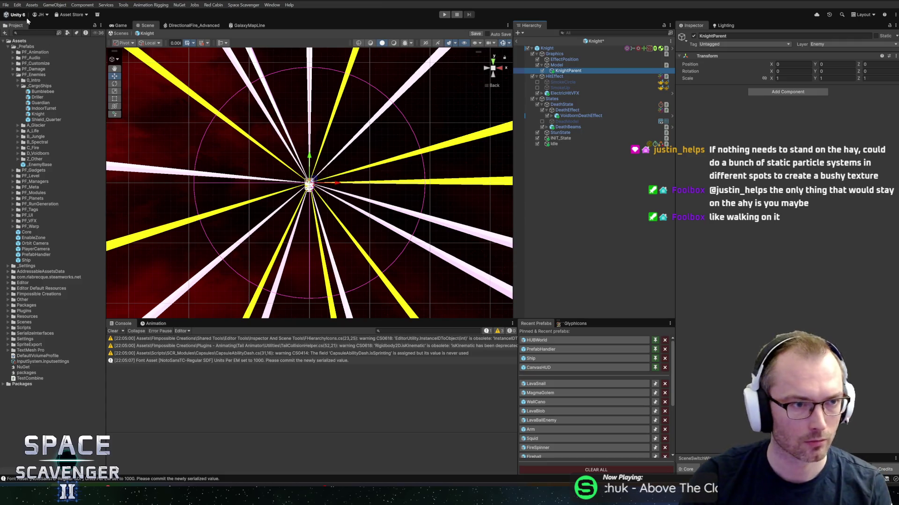
Step: Place the Knight mesh under KnightParent and put it on the Enemy layer
click(34, 32)
text(knight)
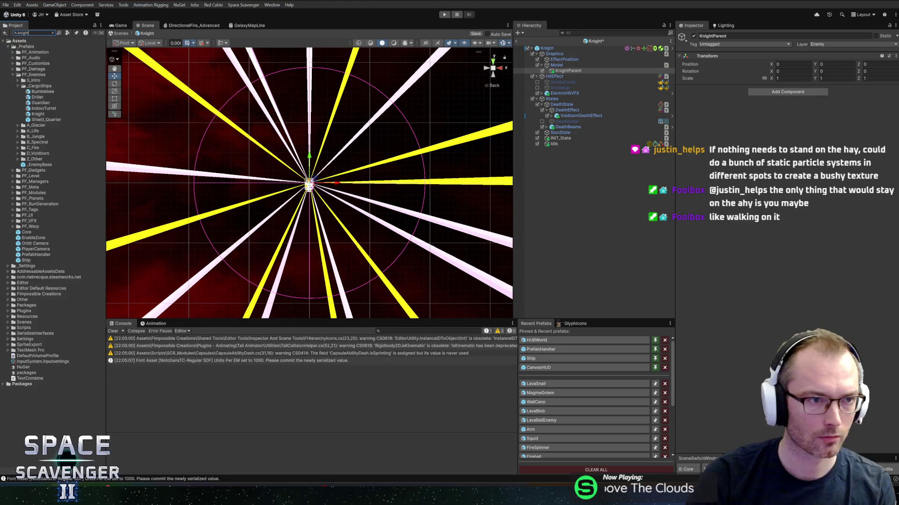
mouse_move(14, 52)
mouse_down()
mouse_move(545, 77)
mouse_move(569, 71)
mouse_up()
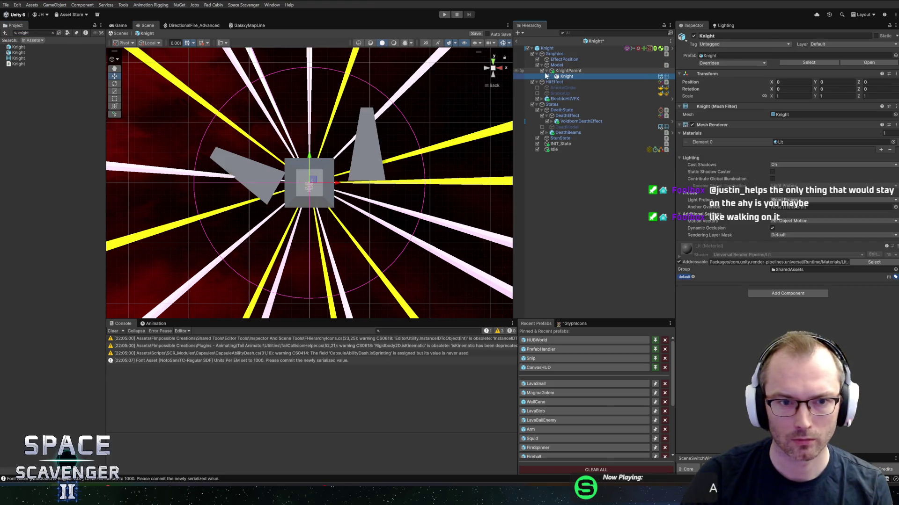
drag(251, 121, 288, 139)
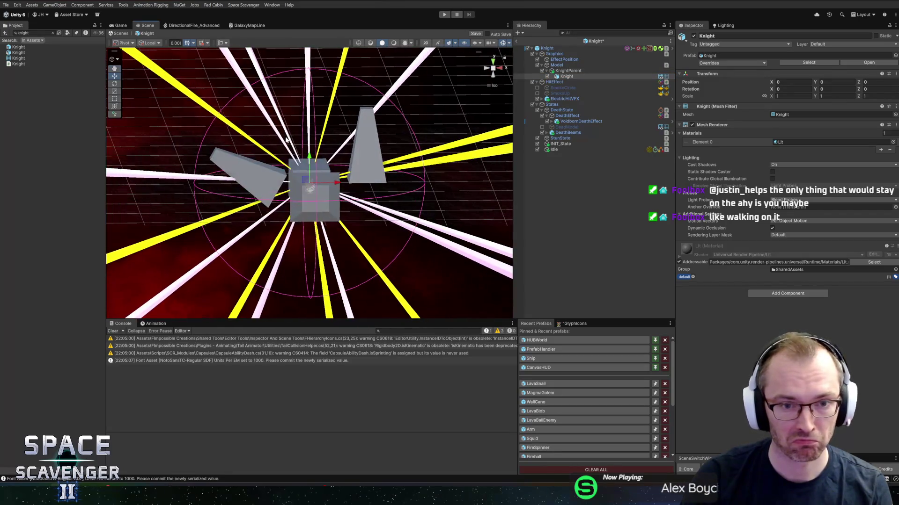
click(833, 44)
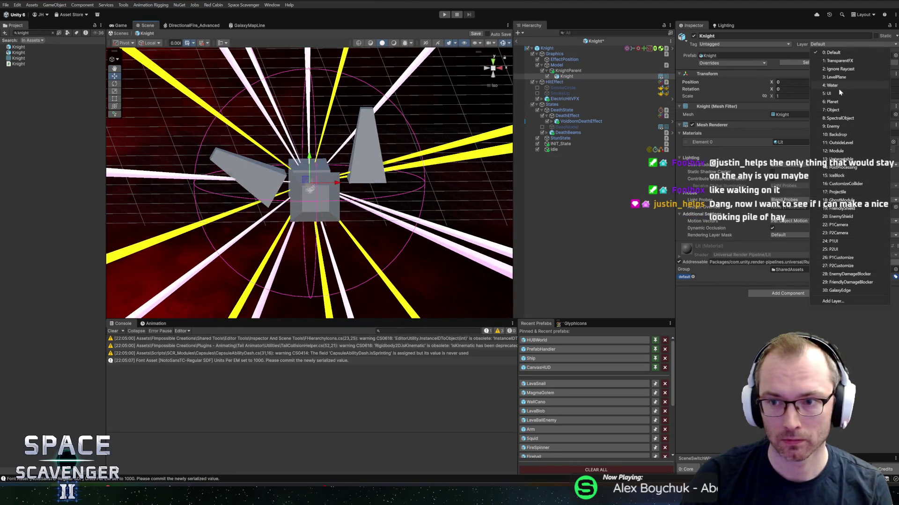
click(861, 125)
Step: Assign the _Basic material to the Knight mesh
click(552, 77)
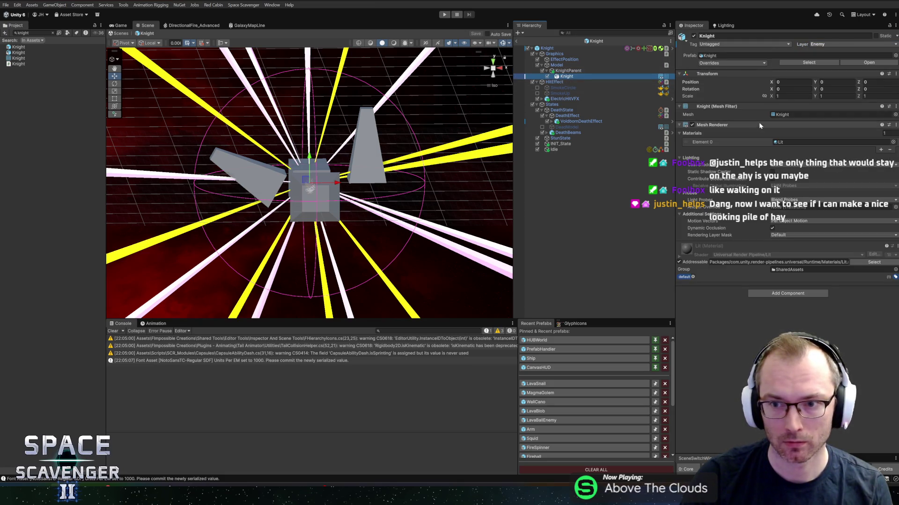
click(893, 142)
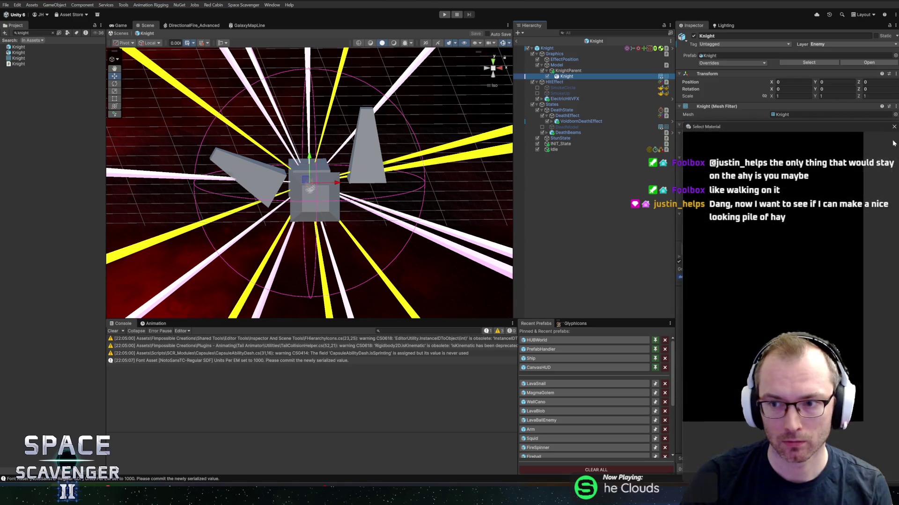
text(bas)
double_click(702, 160)
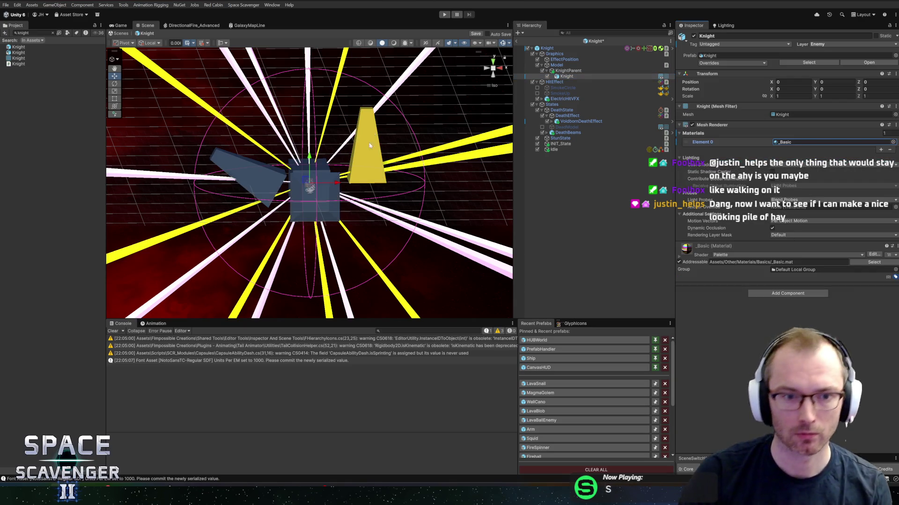
drag(360, 151, 594, 96)
click(546, 48)
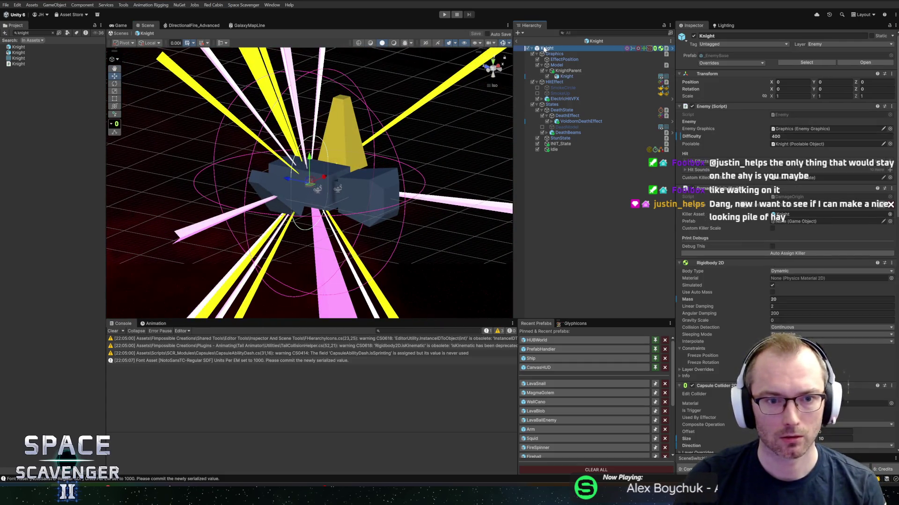
Step: Open the Localization Editor with Ctrl+L, close it again, then go to Knight.cs in Rider
drag(252, 168, 304, 159)
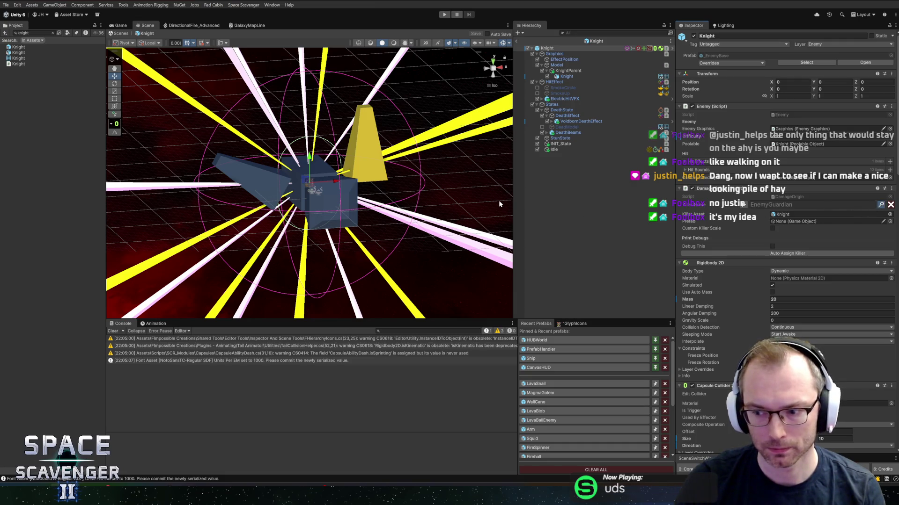
key(ctrl+l)
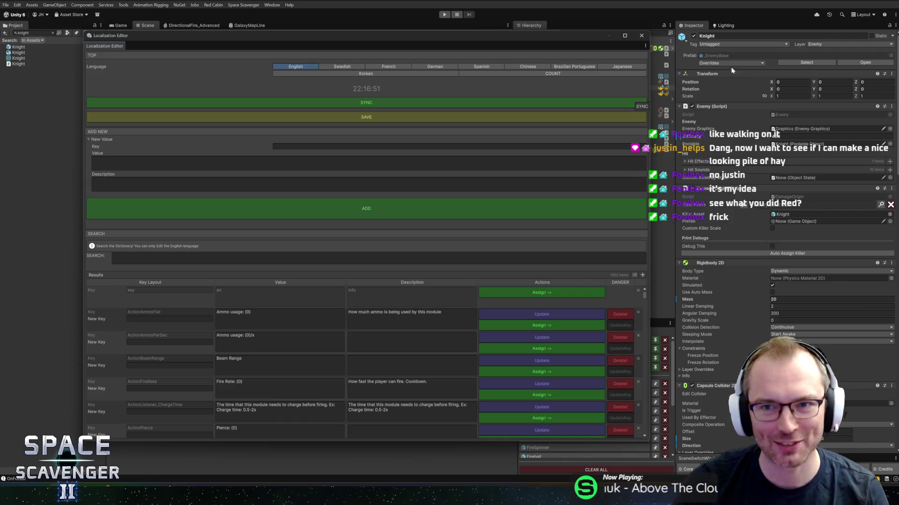
click(641, 36)
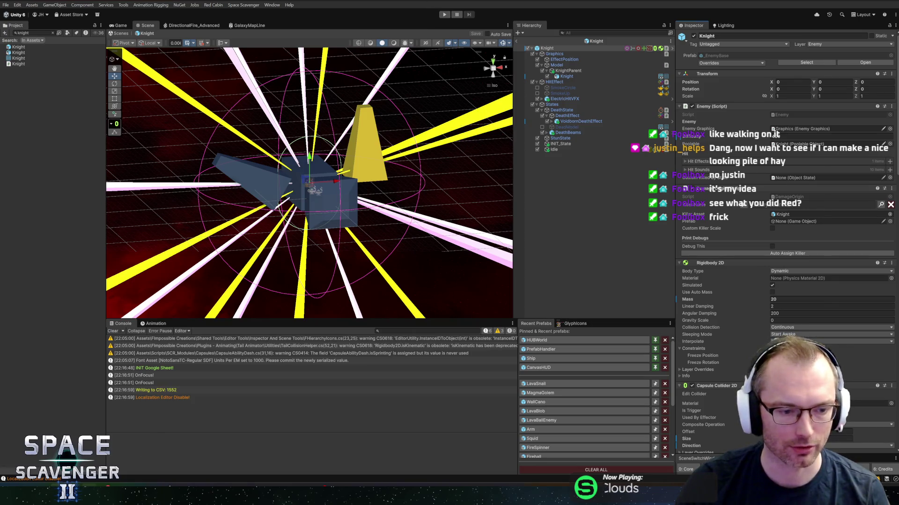
key(alt+Tab)
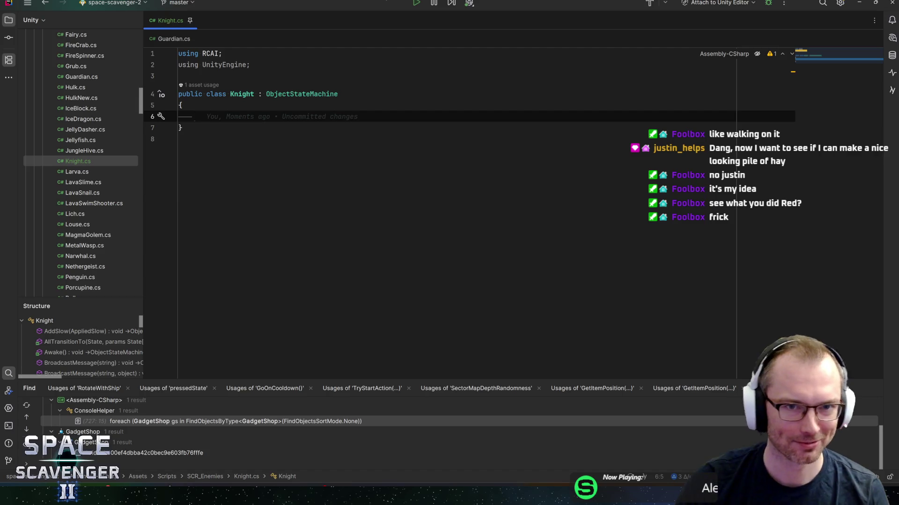
key(ctrl+n)
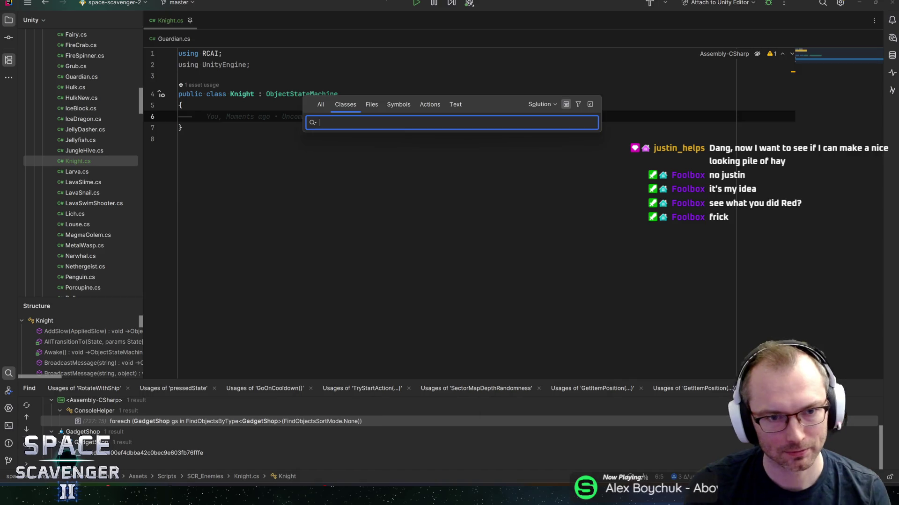
key(Escape)
key(alt+Tab)
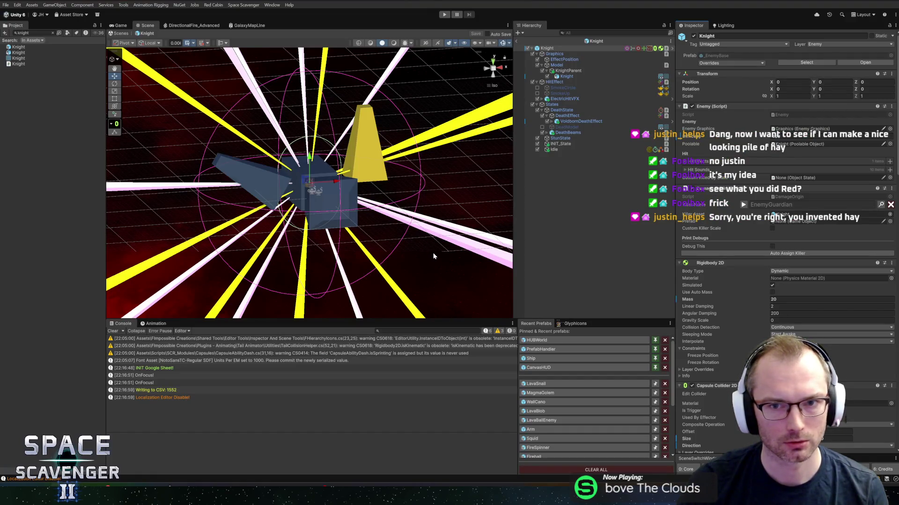
key(alt+Tab)
key(alt+Tab)
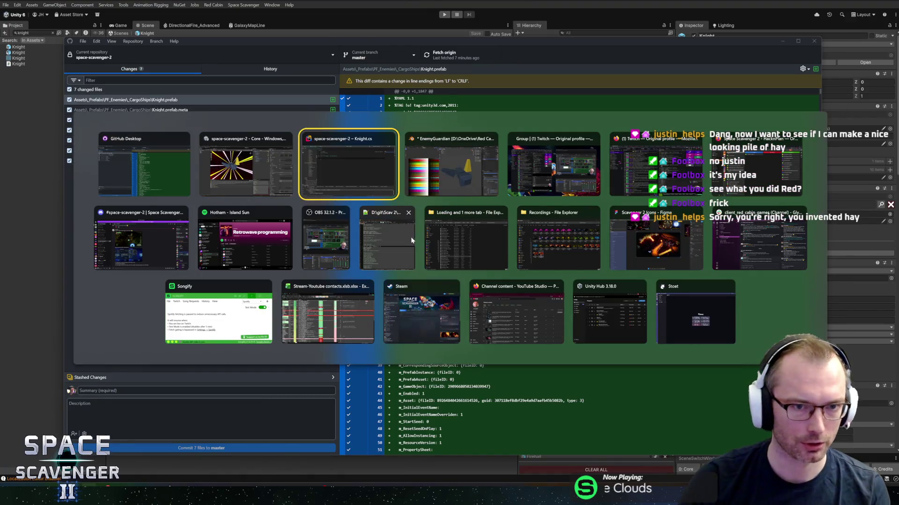
Step: Open GoogleSheetRW.cs, change its VERSION constant to "4", and save
key(ctrl+n)
text(rw)
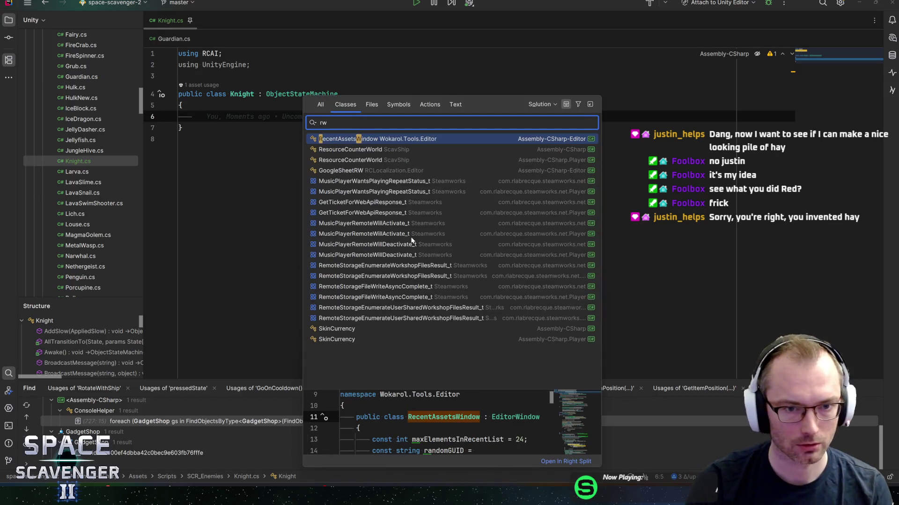
key(Down)
key(Down)
key(Down)
key(Return)
double_click(339, 166)
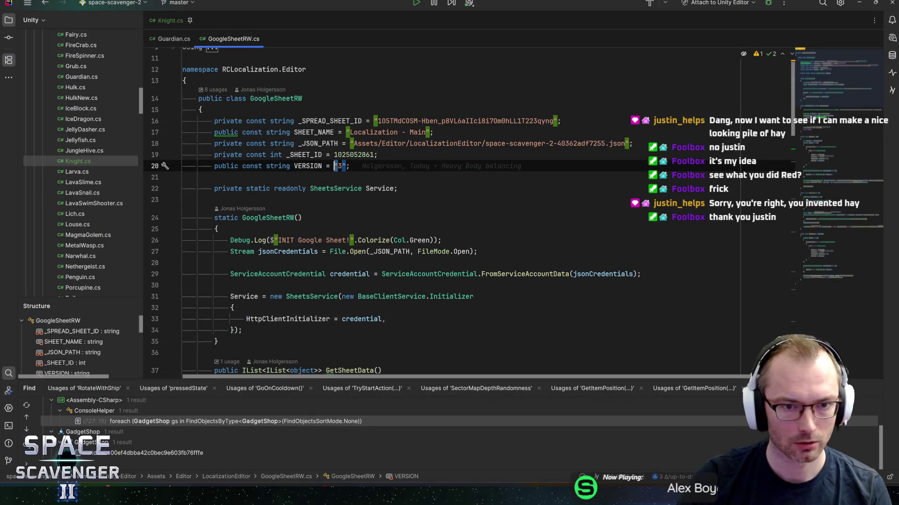
text(4)
key(End)
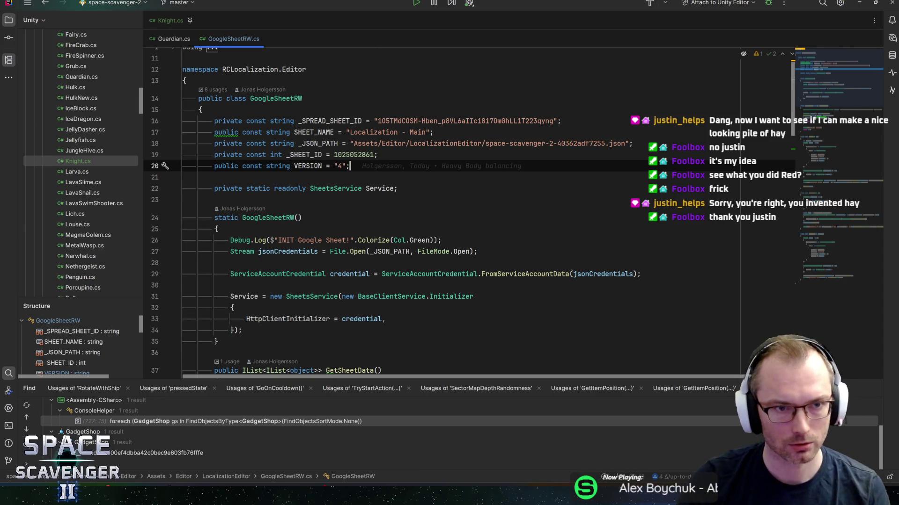
key(ctrl+s)
Step: Check GitHub Desktop's changed files, then bring Blender to the front
key(alt+Tab)
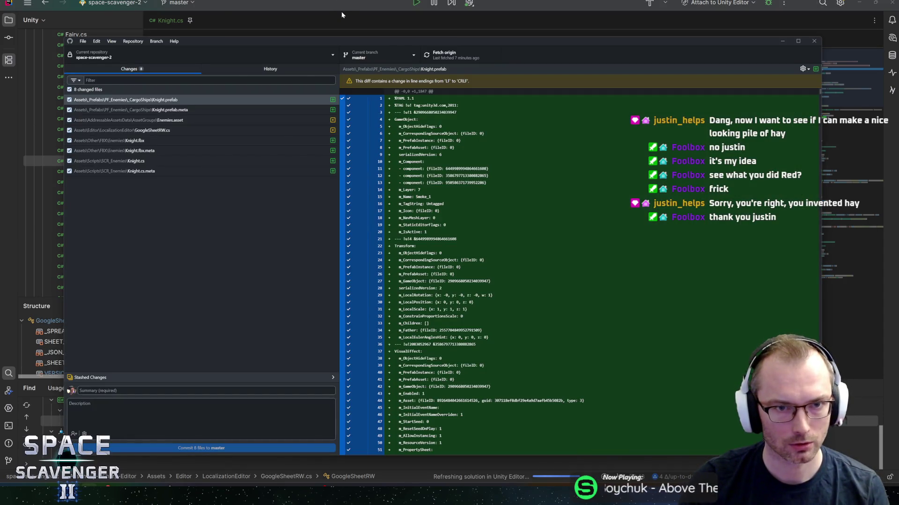
key(alt+Tab)
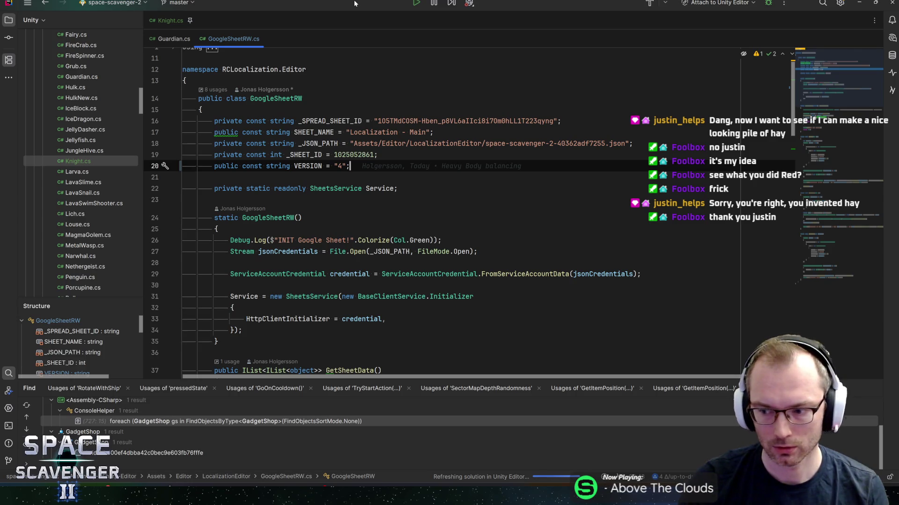
key(alt+Tab)
key(alt+Tab)
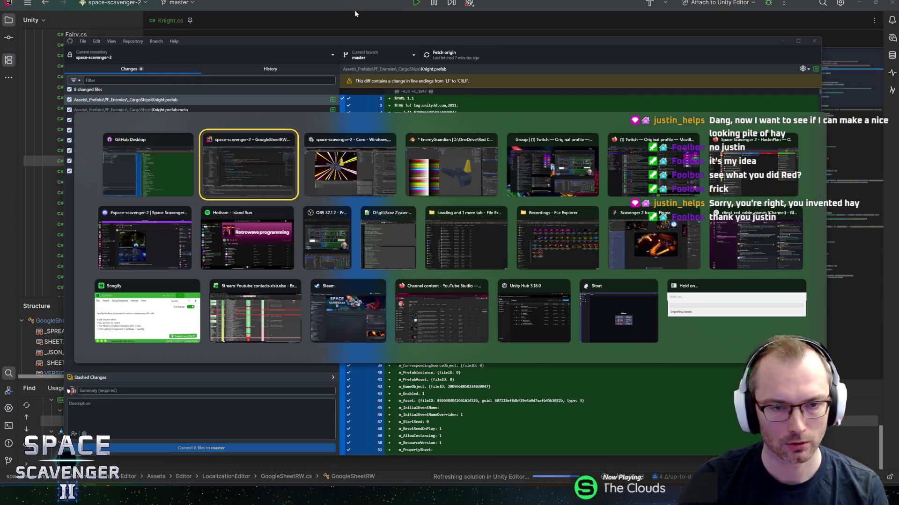
key(alt+Tab)
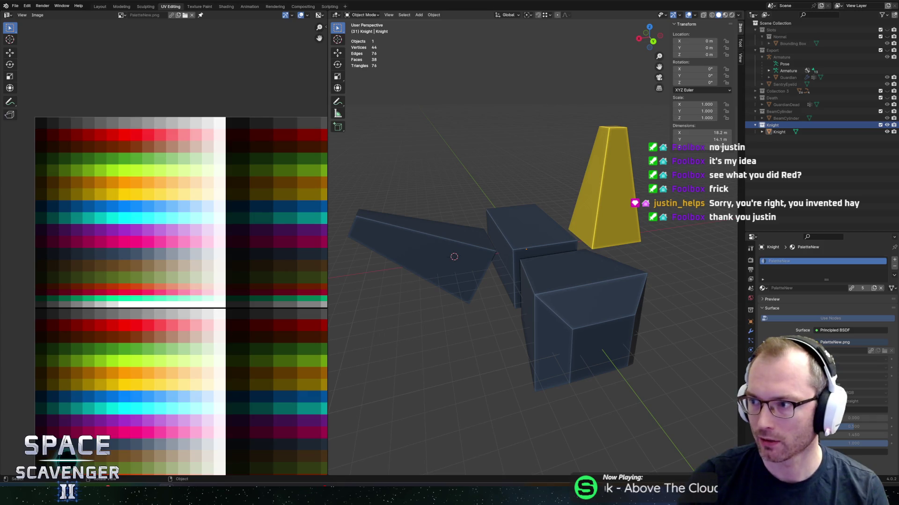
Step: Browse hay pile image results, ending on the enlarged 'Pile Hay Stock Photos' image
key(alt+Tab)
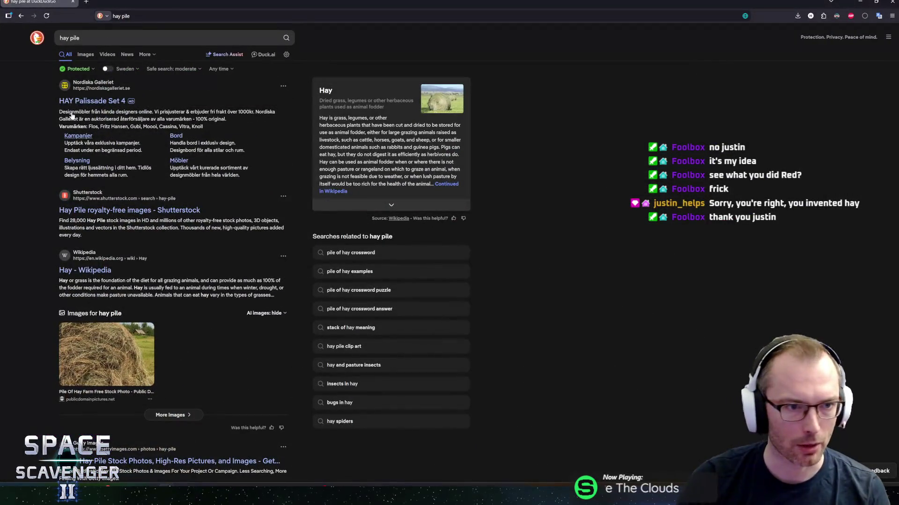
click(87, 55)
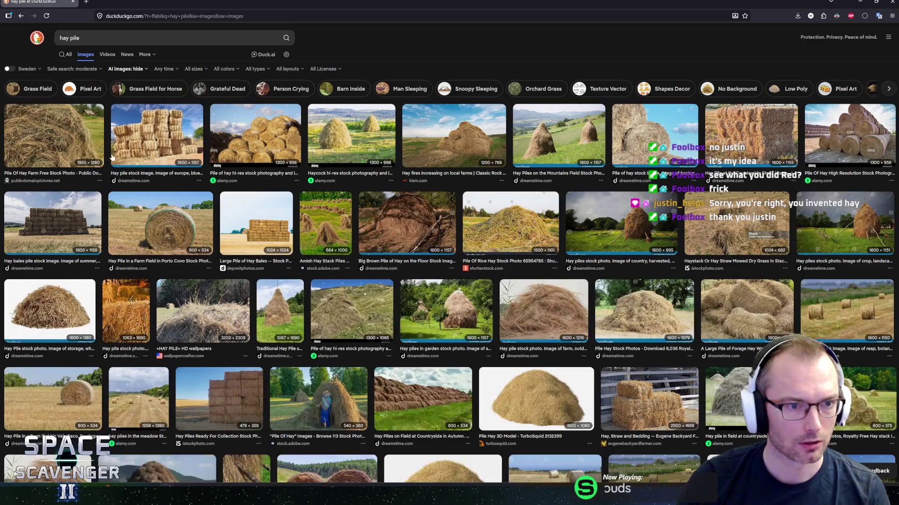
click(49, 309)
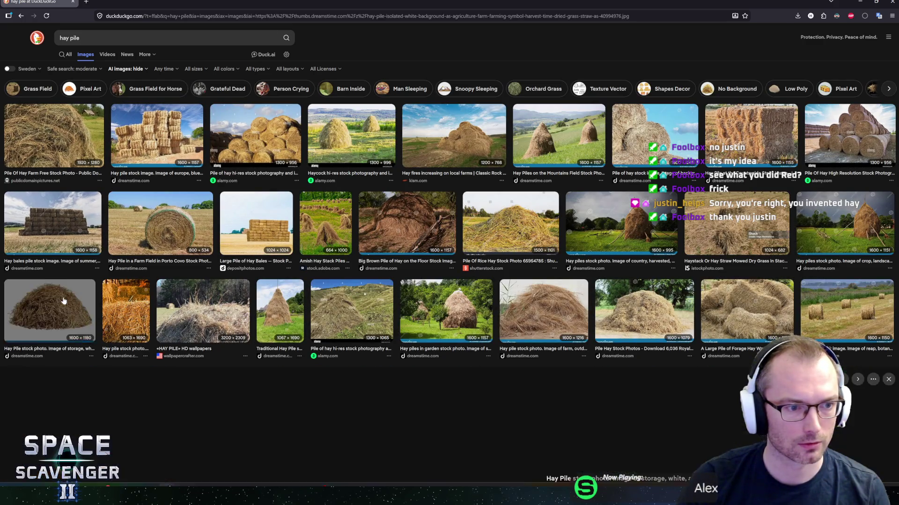
scroll(230, 309, up, 2)
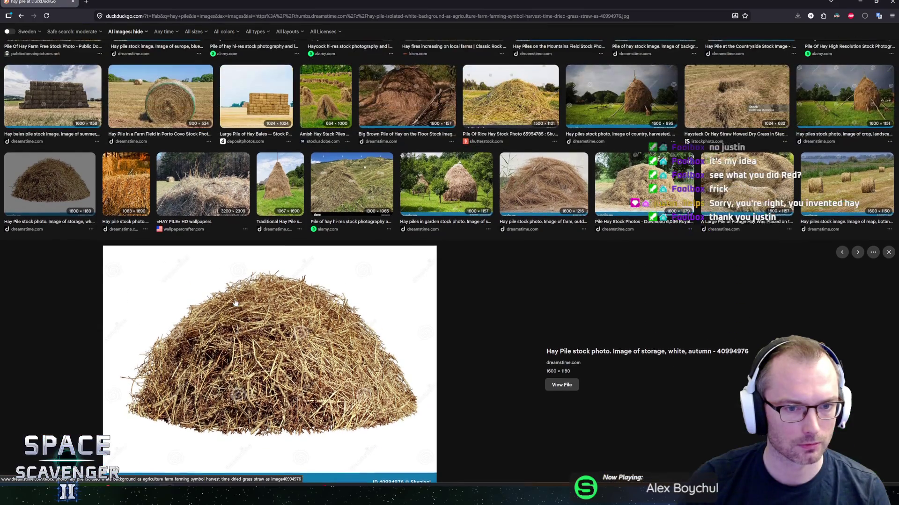
click(515, 211)
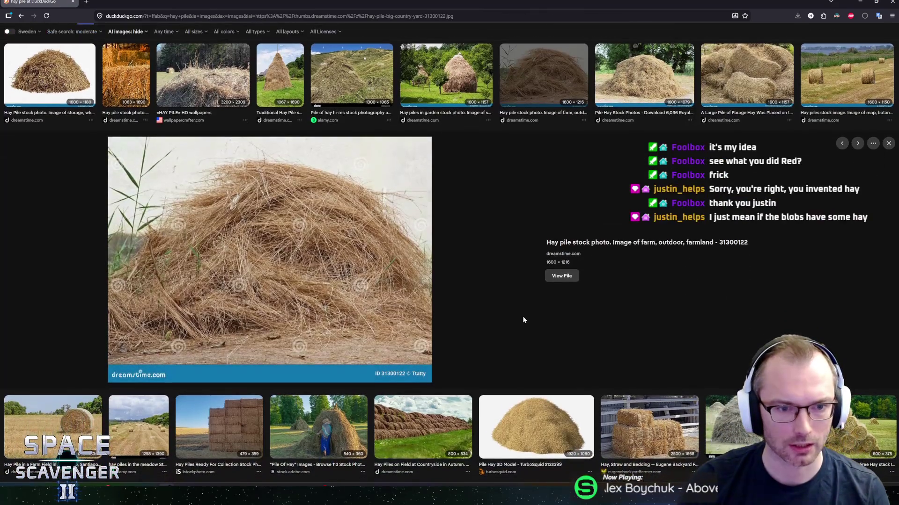
scroll(483, 305, up, 2)
click(644, 220)
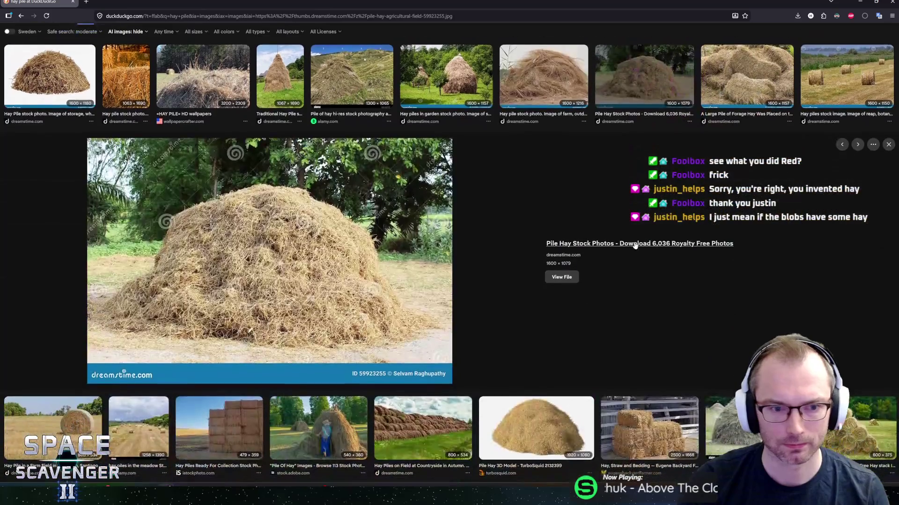
scroll(452, 249, up, 2)
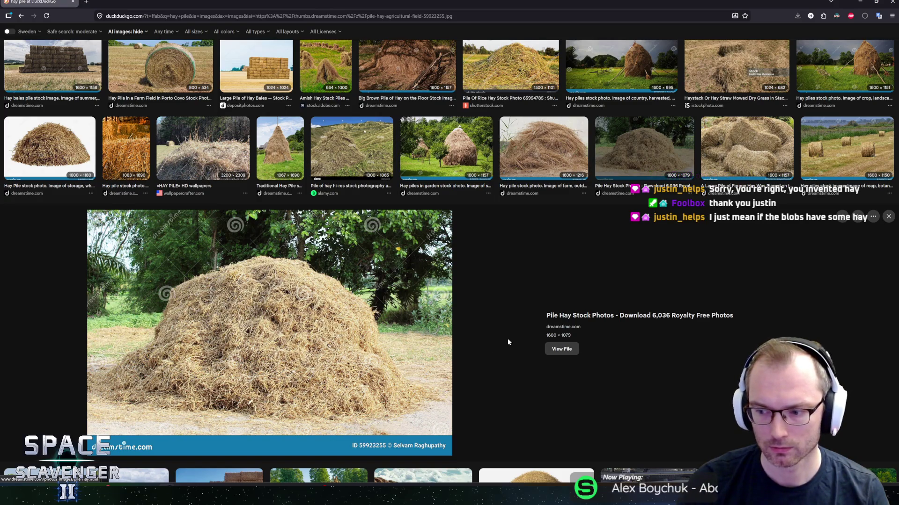
scroll(508, 341, up, 2)
scroll(660, 281, down, 3)
scroll(660, 280, down, 1)
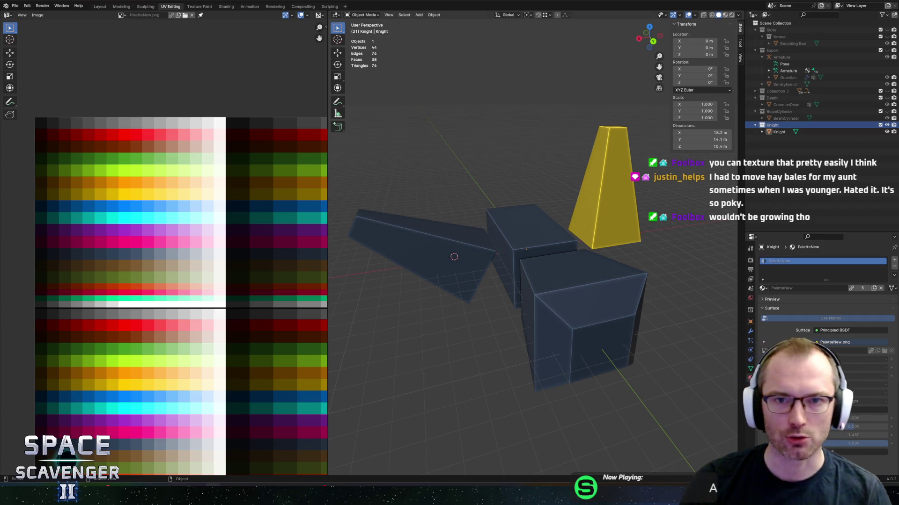
Step: Zoom and orbit around the 44-vertex Knight blockout, then bring up the window switcher
scroll(472, 211, down, 5)
scroll(526, 230, up, 3)
mouse_move(527, 230)
mouse_down()
mouse_move(613, 227)
mouse_move(466, 226)
mouse_move(586, 201)
mouse_up()
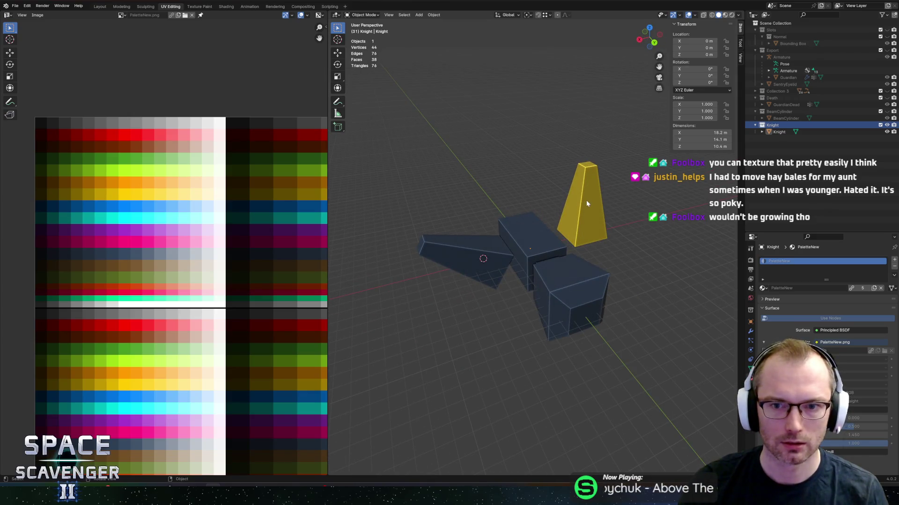
key(alt+Tab)
key(alt+Tab)
key(alt+Tab)
key(alt+Tab)
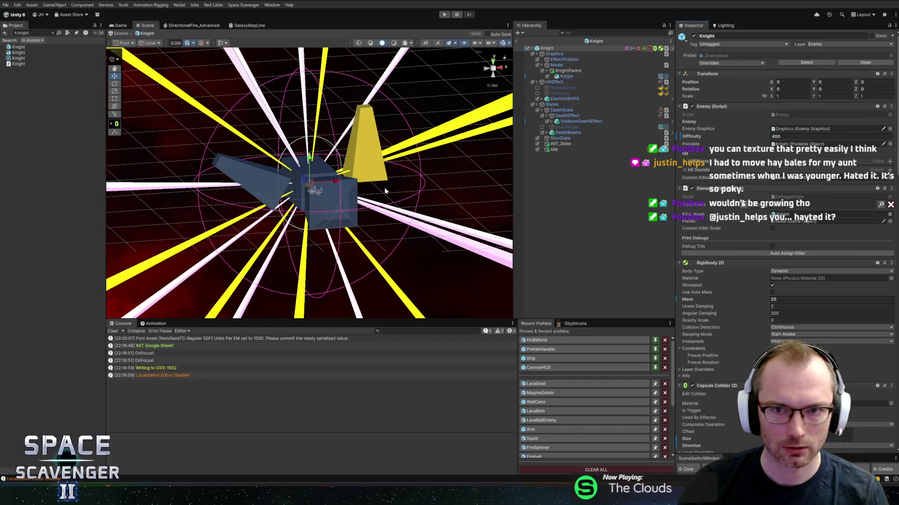
Step: Orbit the Scene view around the Knight and scroll the Inspector to its Max Health of 6000
mouse_move(424, 222)
mouse_down()
mouse_move(474, 185)
mouse_move(357, 187)
mouse_move(365, 169)
mouse_move(406, 202)
mouse_move(385, 186)
mouse_move(398, 161)
mouse_up()
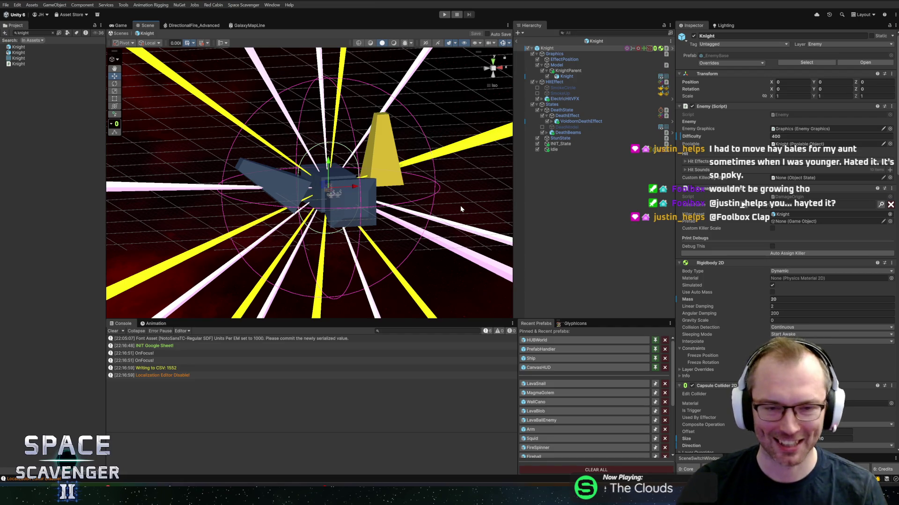
scroll(714, 335, down, 10)
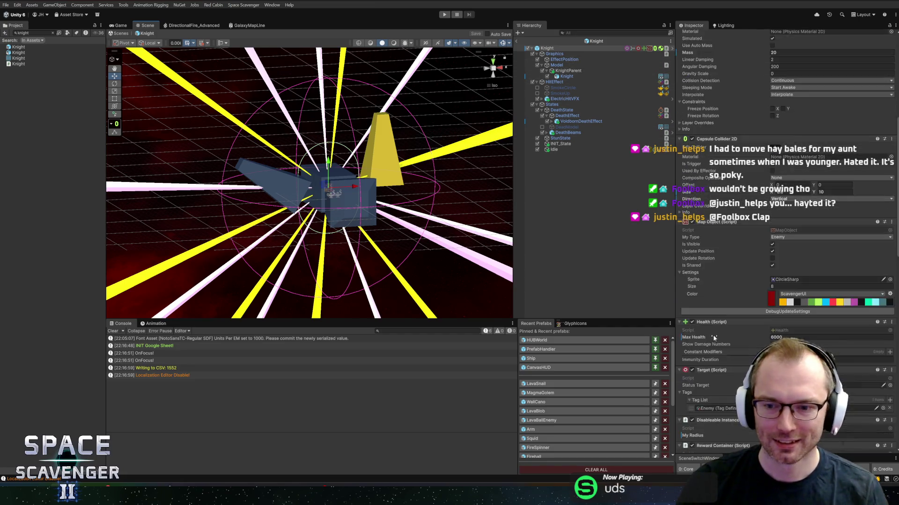
key(alt+Tab)
key(alt+Tab)
key(alt+Tab)
key(alt+Tab)
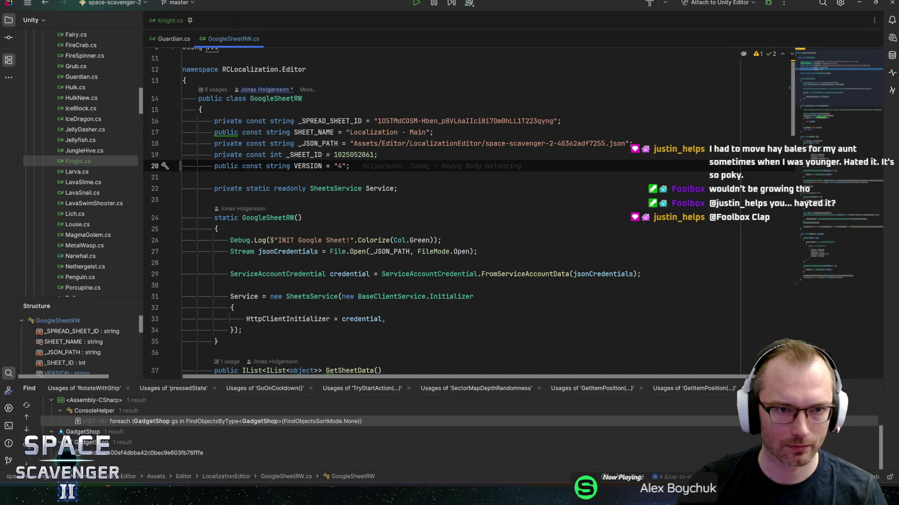
Step: Add a [SerializeField] private FollowState decisionState field to Knight.cs
key(ctrl+Tab)
text([SerializeField] private )
text(foll)
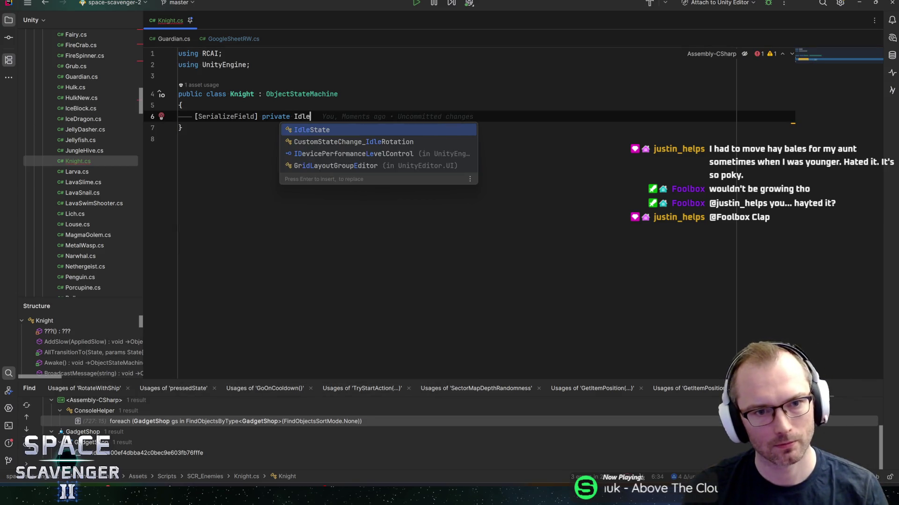
text(owst)
key(Return)
text(followState;)
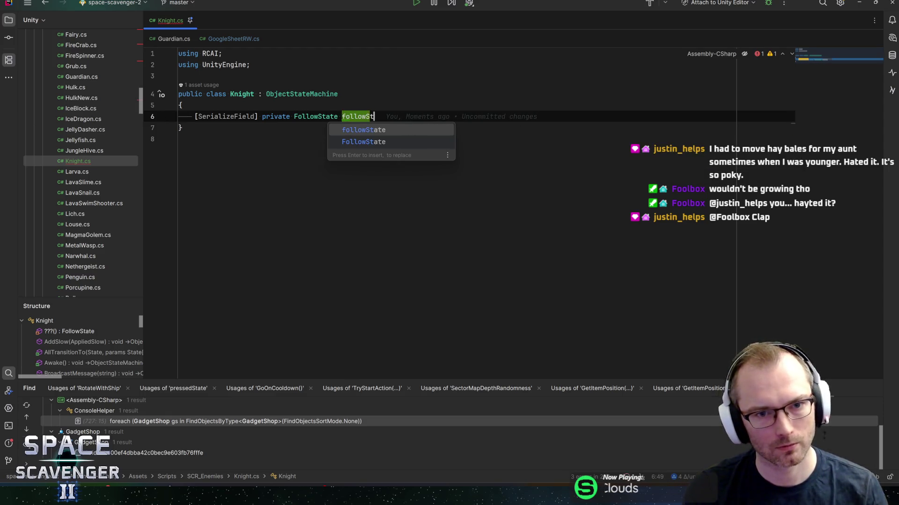
key(BackSpace)
key(F2)
text(de)
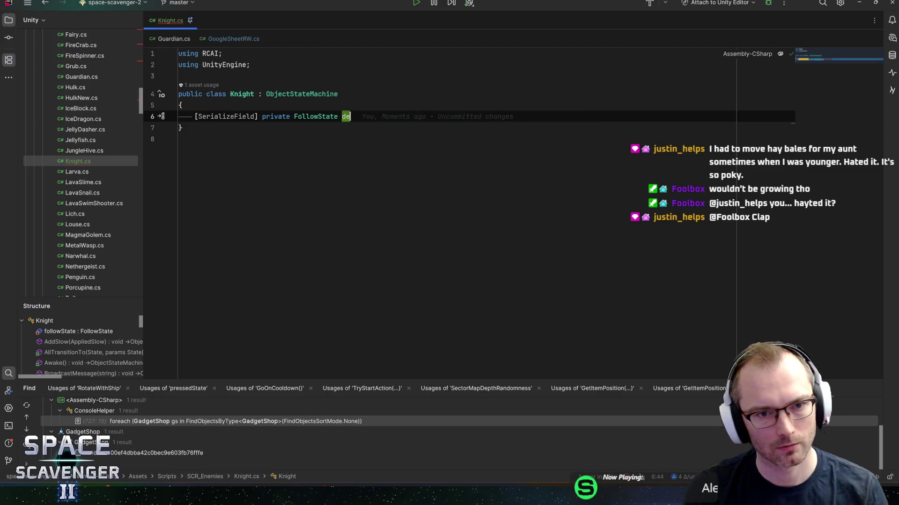
text(cisionState;)
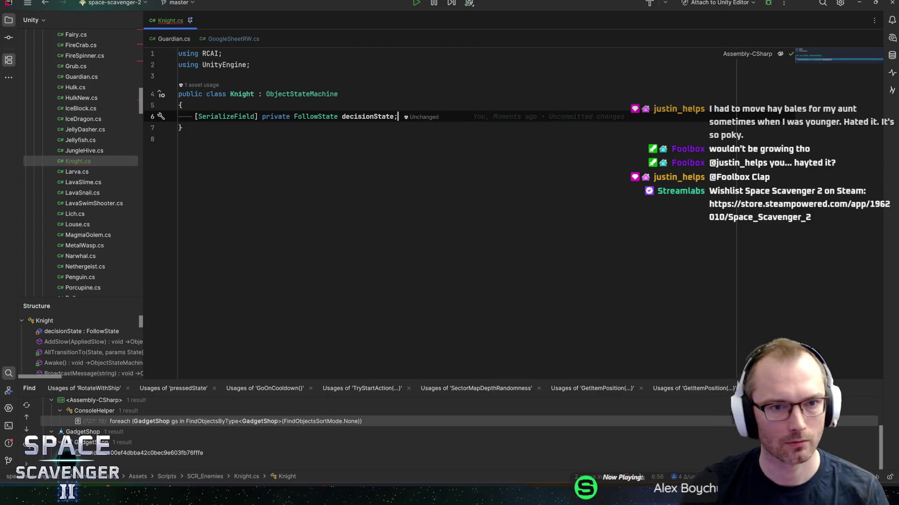
key(Return)
Step: Add a serialized private WaitState initState field above it
key(ctrl+alt+Return)
text(seri)
key(Return)
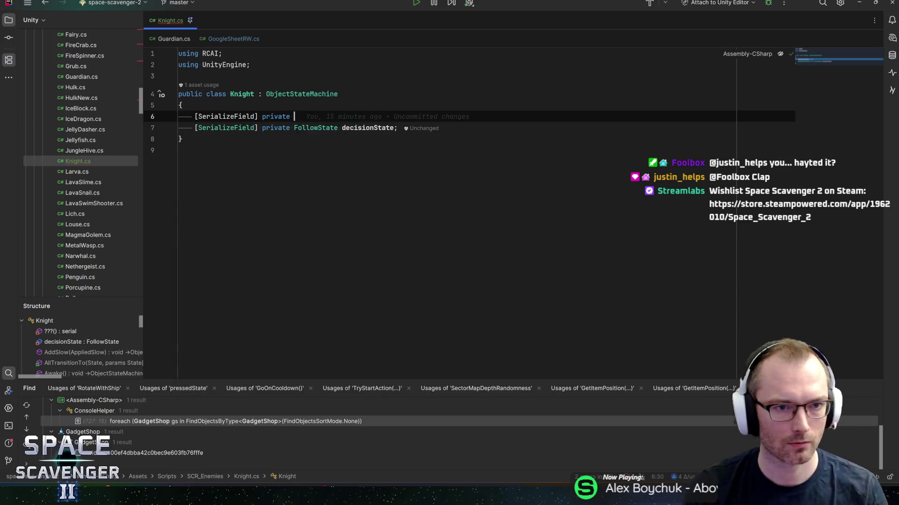
text(WaitStat)
key(Return)
text(initState)
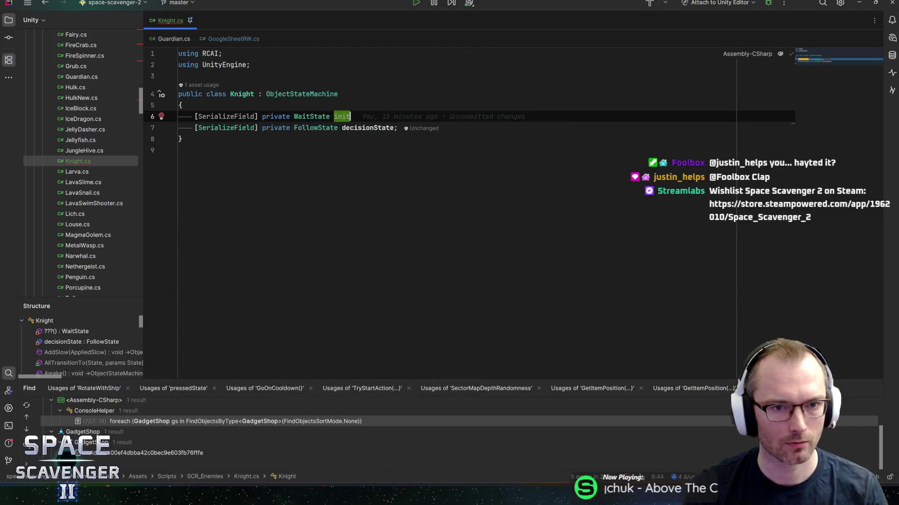
key(Return)
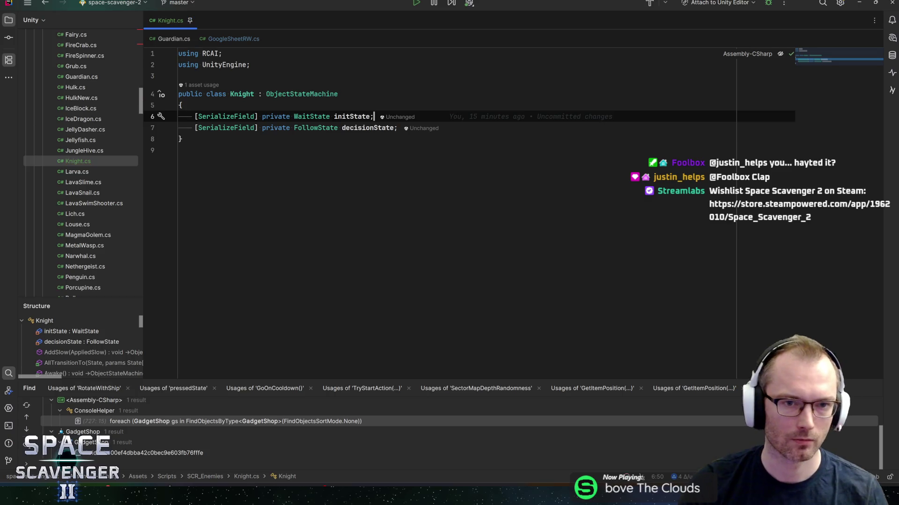
key(alt+Tab)
key(alt+Tab)
key(alt+Tab)
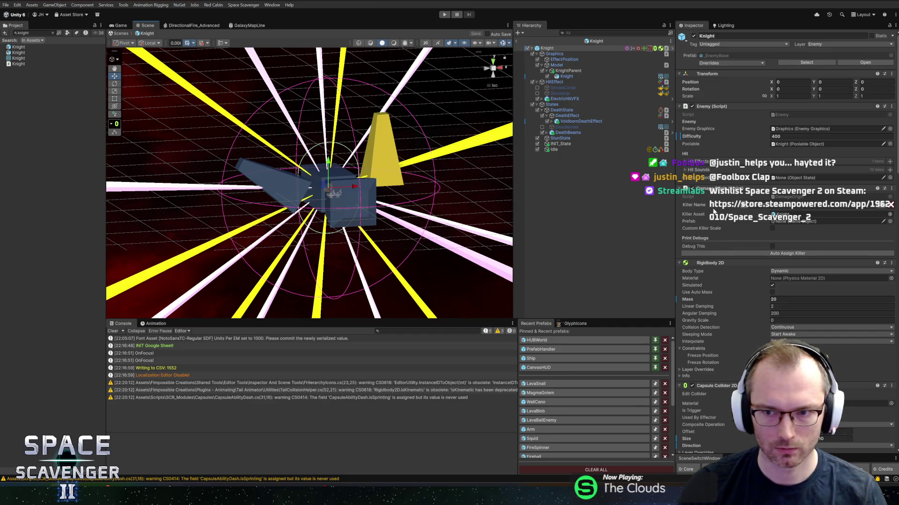
Step: Set the Knight's Max Health in the Health component to 12000
scroll(713, 225, down, 10)
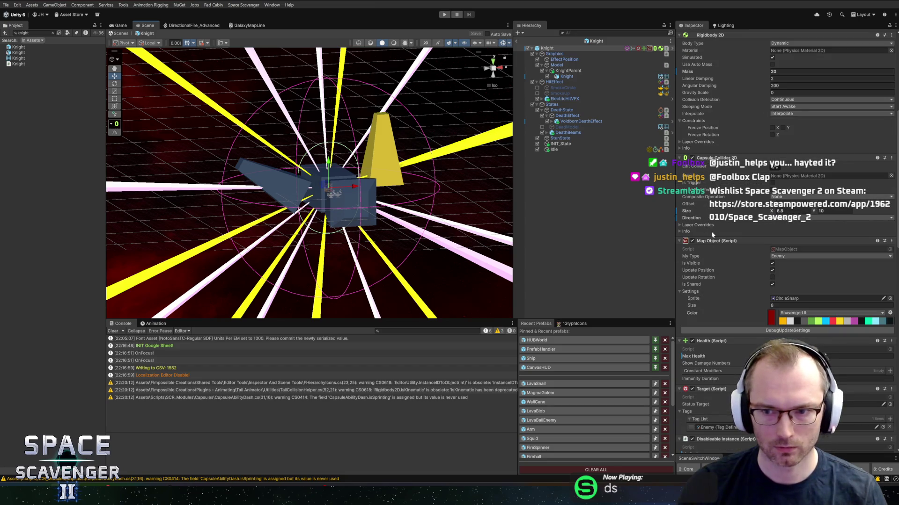
scroll(718, 236, down, 4)
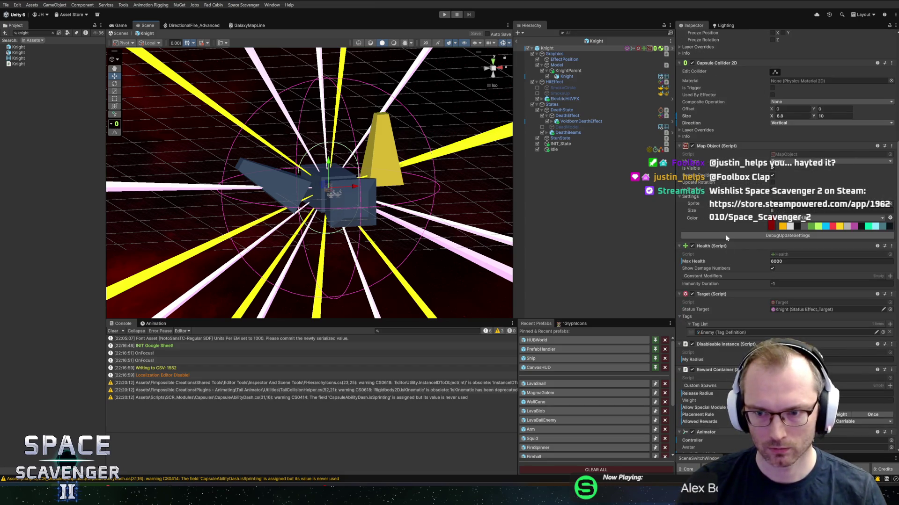
scroll(726, 238, down, 3)
double_click(785, 186)
text(12000)
key(ctrl+s)
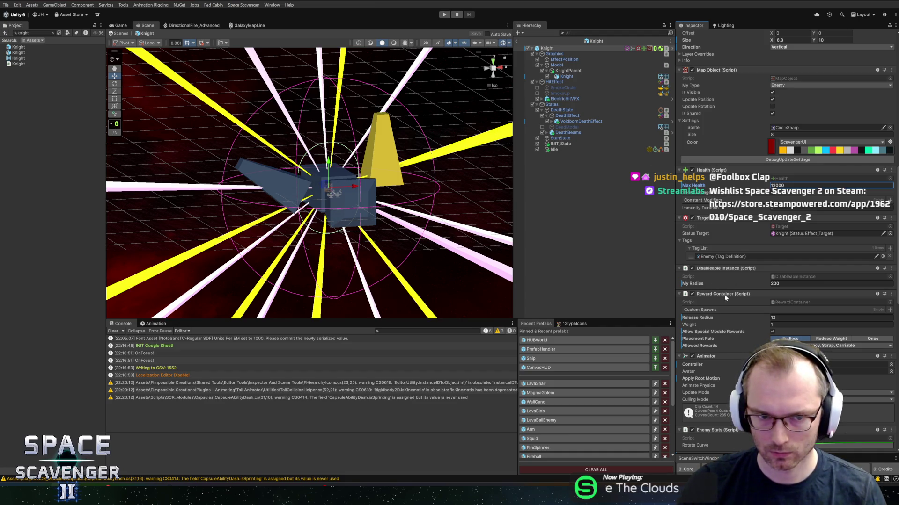
Step: Revert the Animator Controller override to the prefab value
click(699, 364)
right_click(701, 367)
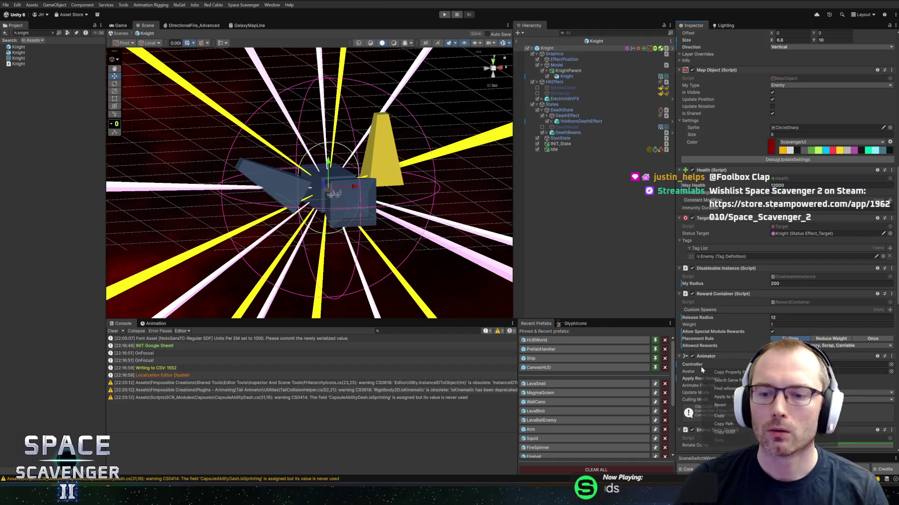
click(729, 404)
Step: Save the prefab, expand VoidbornDeathEffect and inspect Sparks, Shockwave, Smoke, Smoke_1 and Electric
key(ctrl+s)
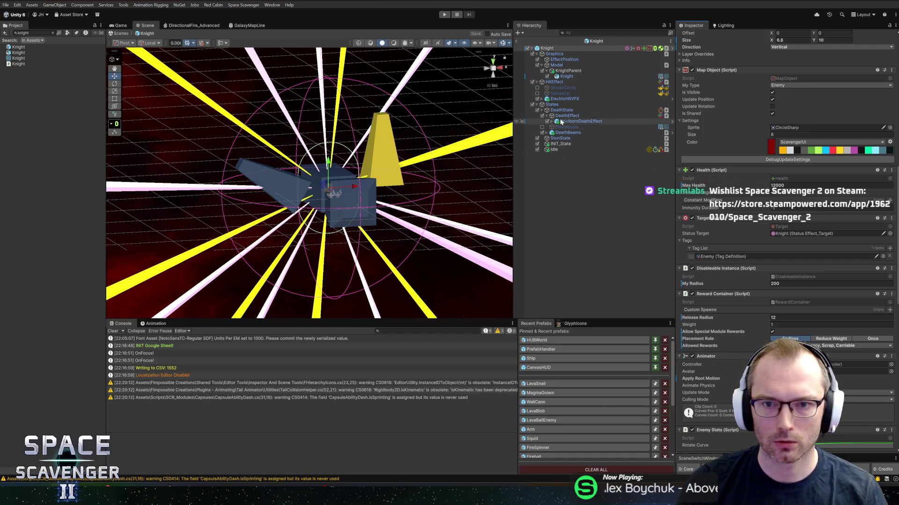
click(563, 122)
key(Right)
click(568, 133)
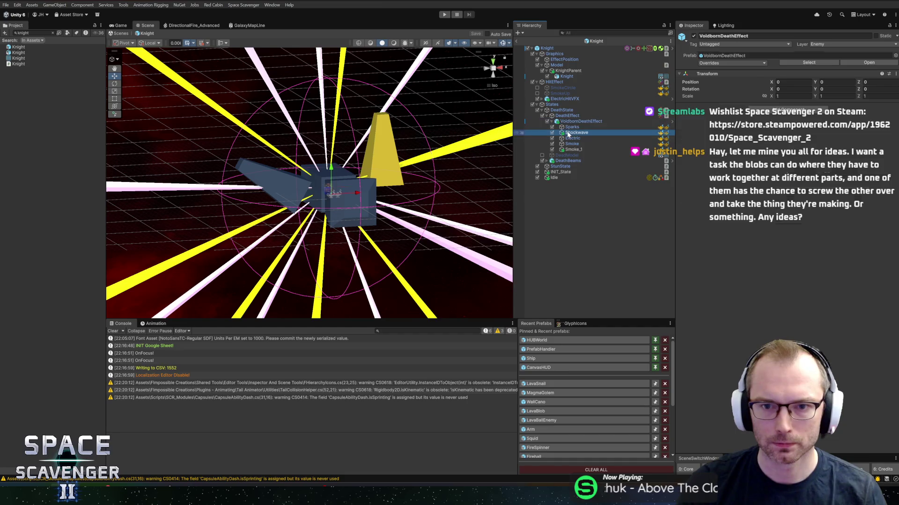
click(574, 127)
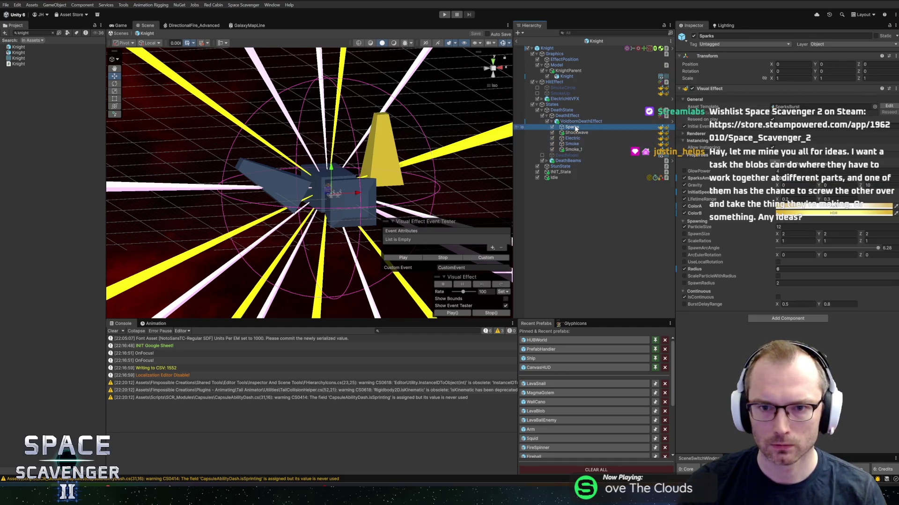
click(599, 133)
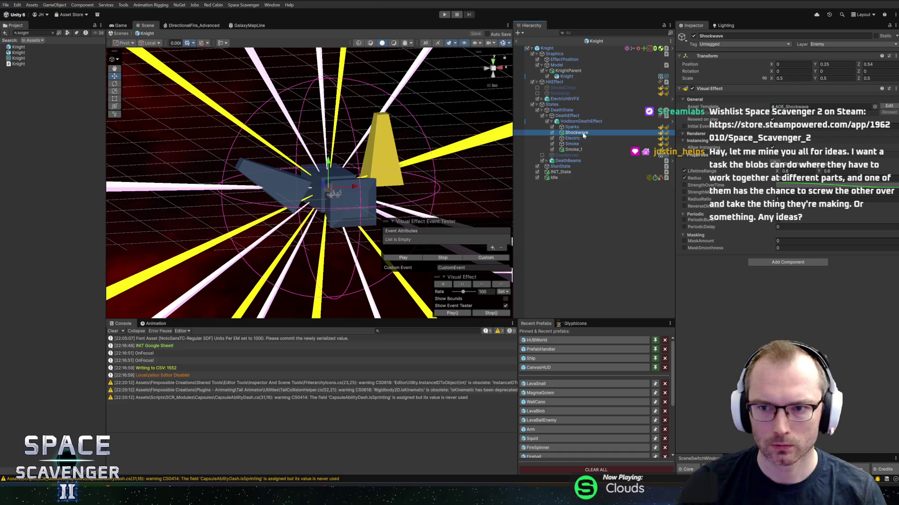
click(591, 143)
click(584, 150)
click(571, 145)
click(573, 139)
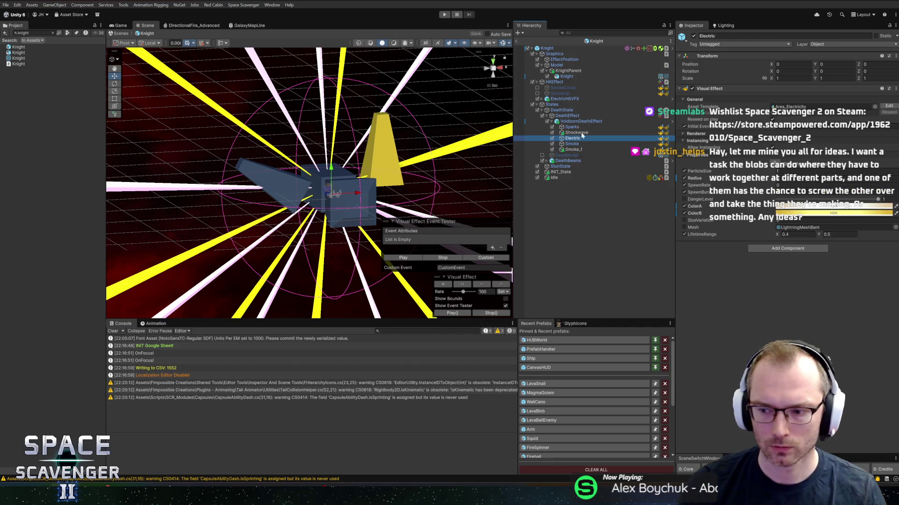
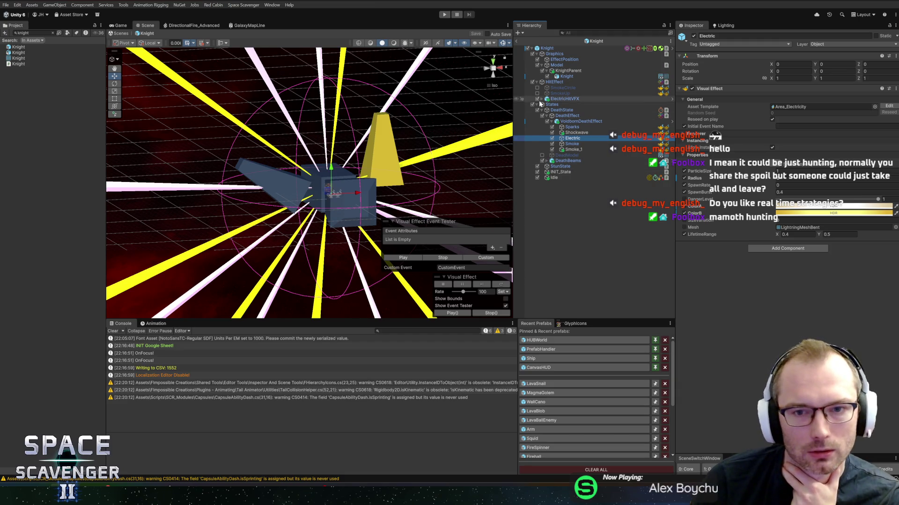
Step: Inspect the Knight prefab's root and INIT_State components to find the state fields
click(560, 76)
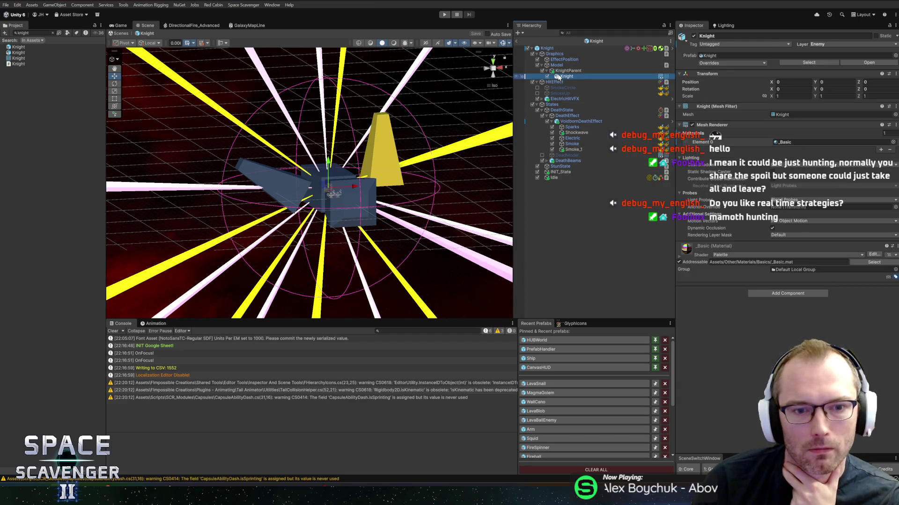
click(564, 46)
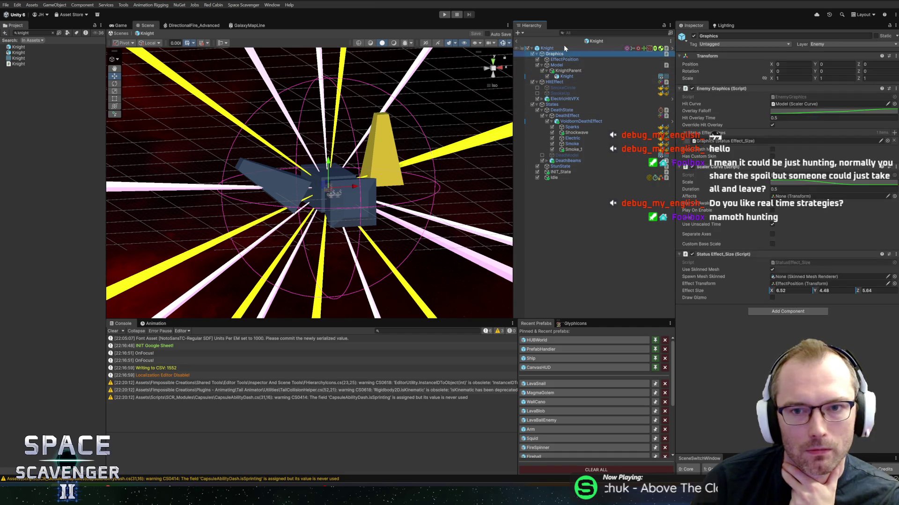
scroll(718, 298, down, 15)
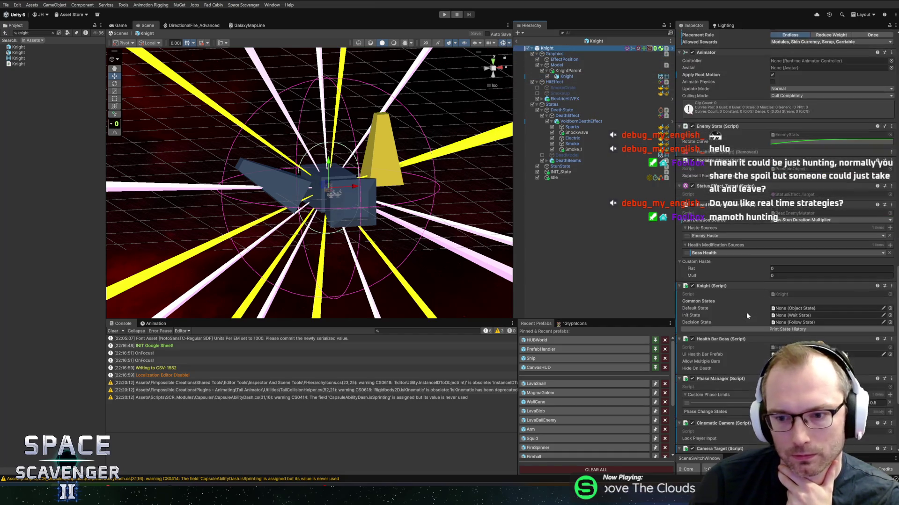
scroll(746, 310, down, 5)
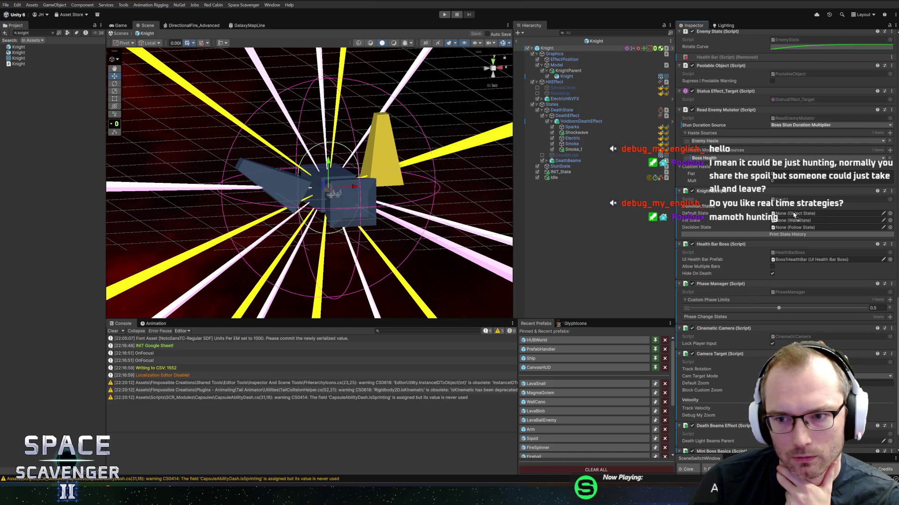
click(573, 171)
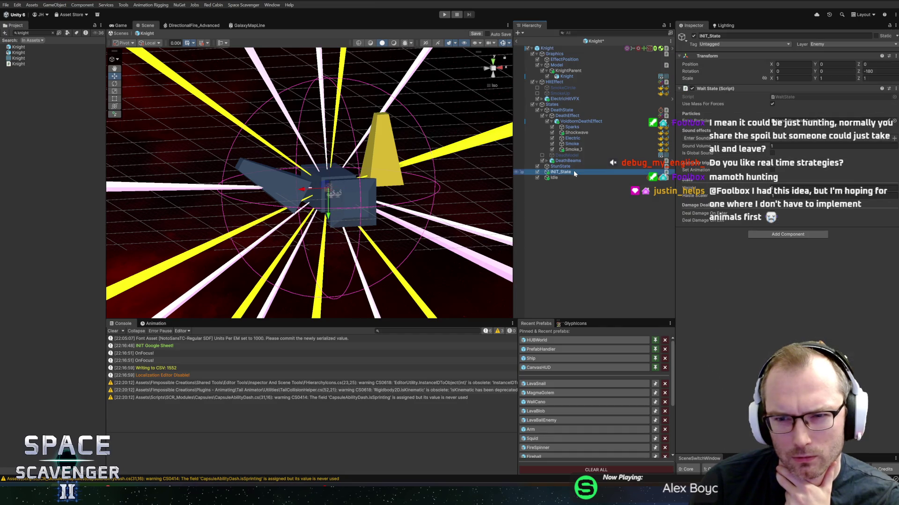
click(559, 49)
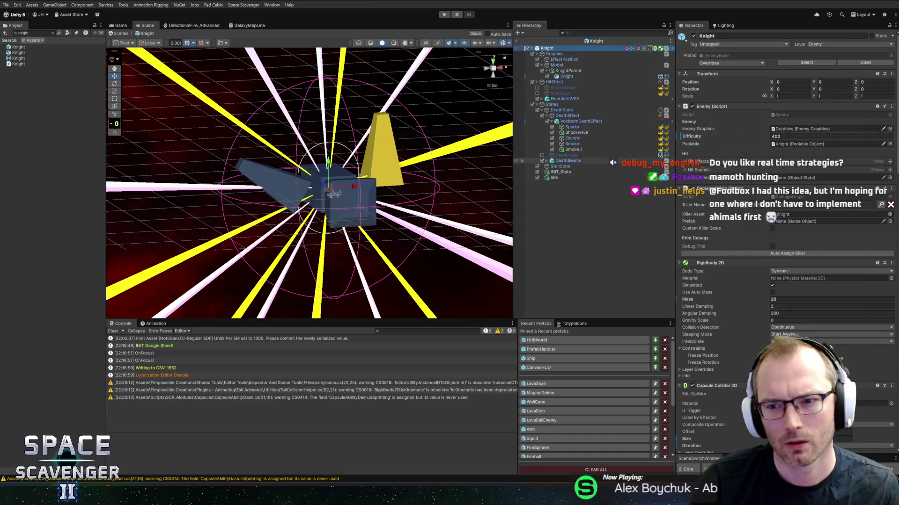
scroll(758, 291, down, 15)
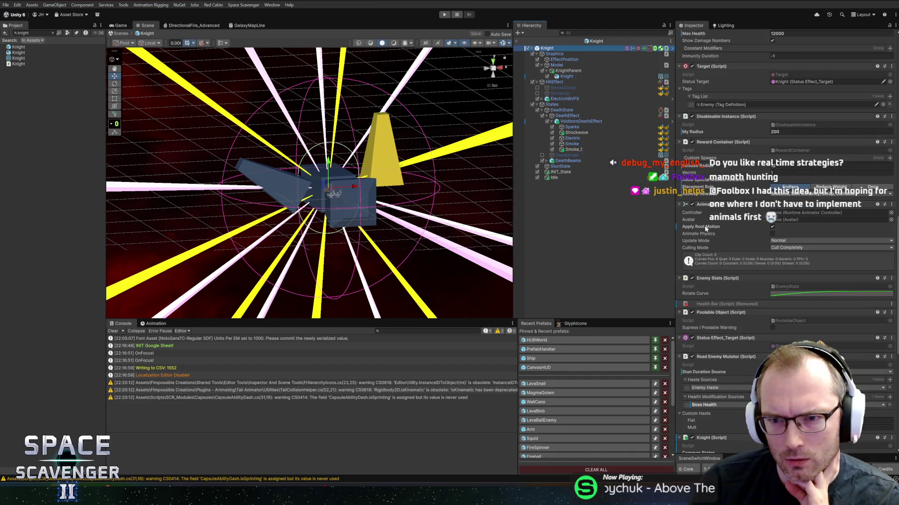
scroll(731, 258, down, 3)
scroll(732, 256, down, 5)
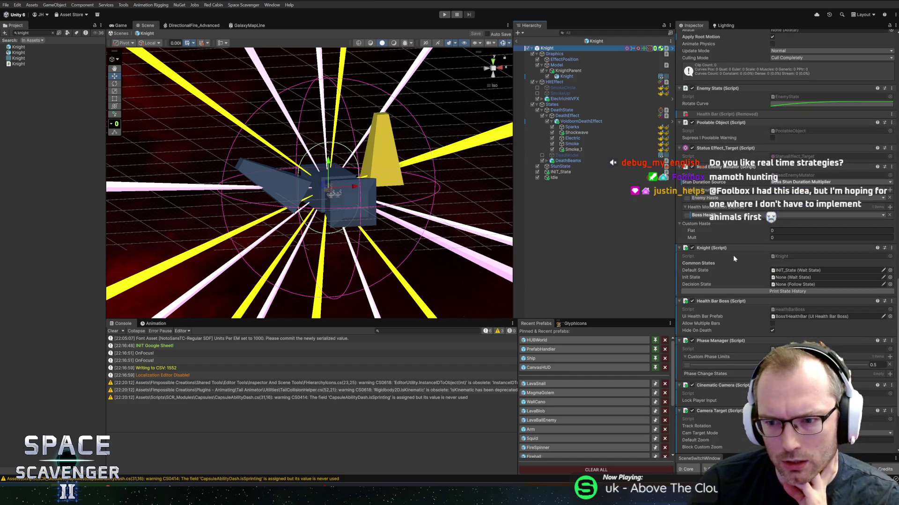
click(786, 271)
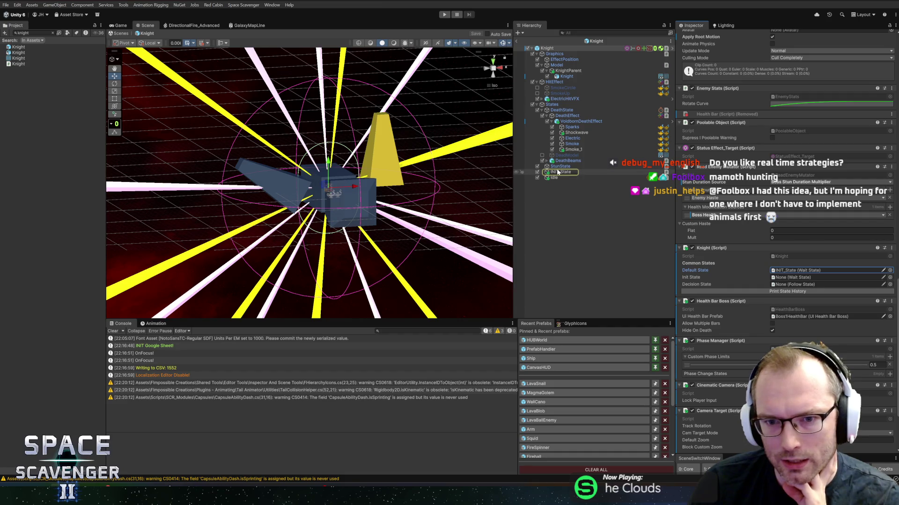
Step: Assign INIT_State as Init State and Idle as Decision State, then rename Idle to Decision
drag(558, 172, 796, 277)
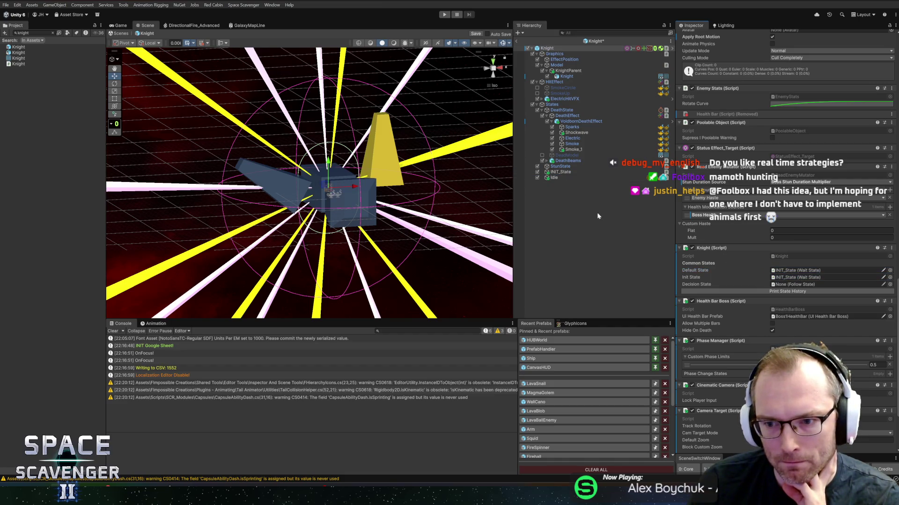
mouse_move(554, 178)
mouse_down()
mouse_move(632, 220)
mouse_move(796, 284)
mouse_up()
click(616, 180)
key(F2)
text(Decision)
key(Return)
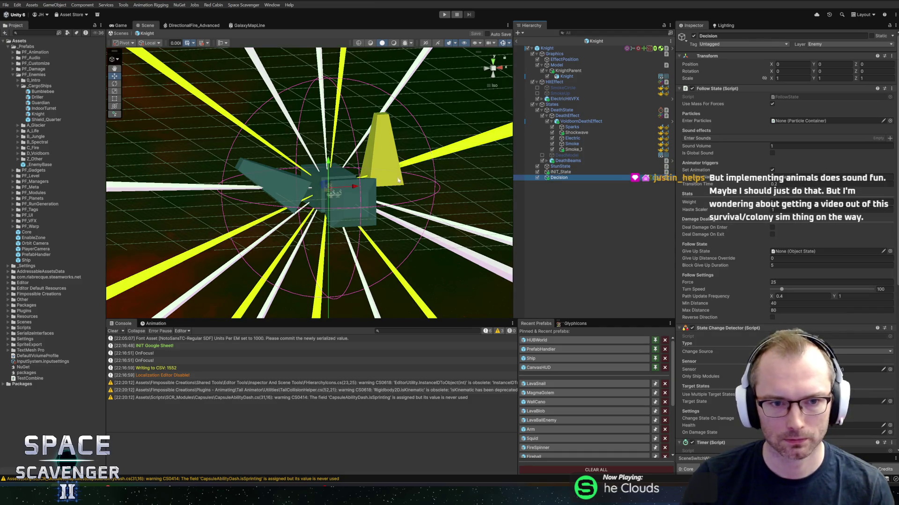
Step: Uncheck Set Animation in the Decision state's Follow State component
scroll(393, 205, down, 10)
mouse_move(382, 237)
mouse_down()
mouse_move(360, 131)
mouse_move(370, 210)
mouse_move(346, 197)
mouse_move(345, 175)
mouse_move(396, 192)
mouse_move(409, 185)
mouse_move(416, 162)
mouse_up()
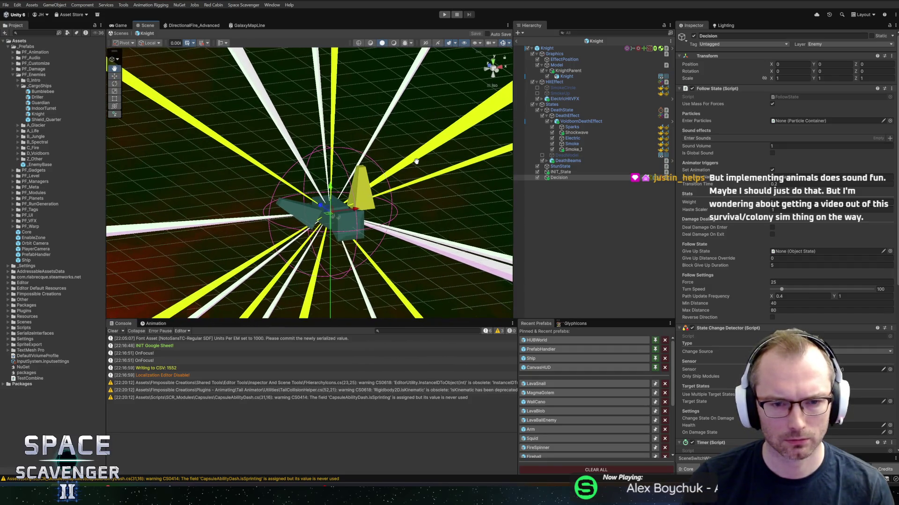
click(564, 173)
click(564, 178)
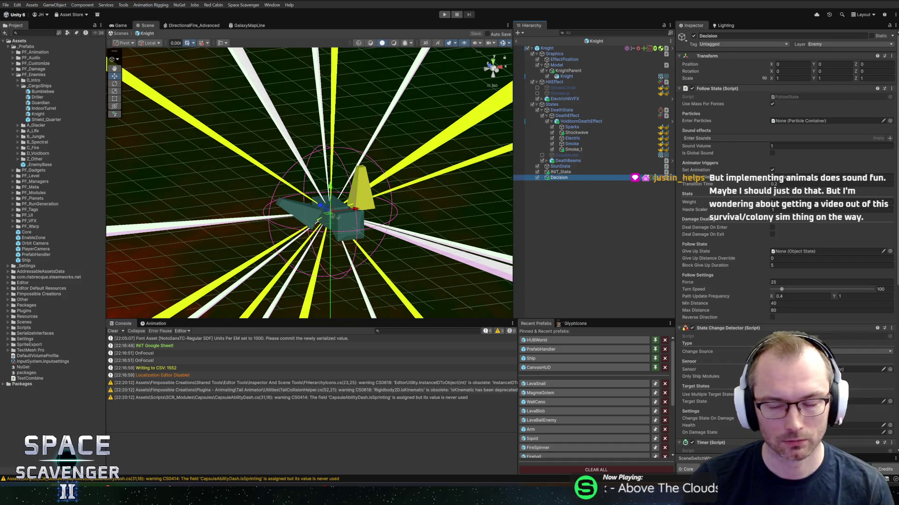
click(786, 178)
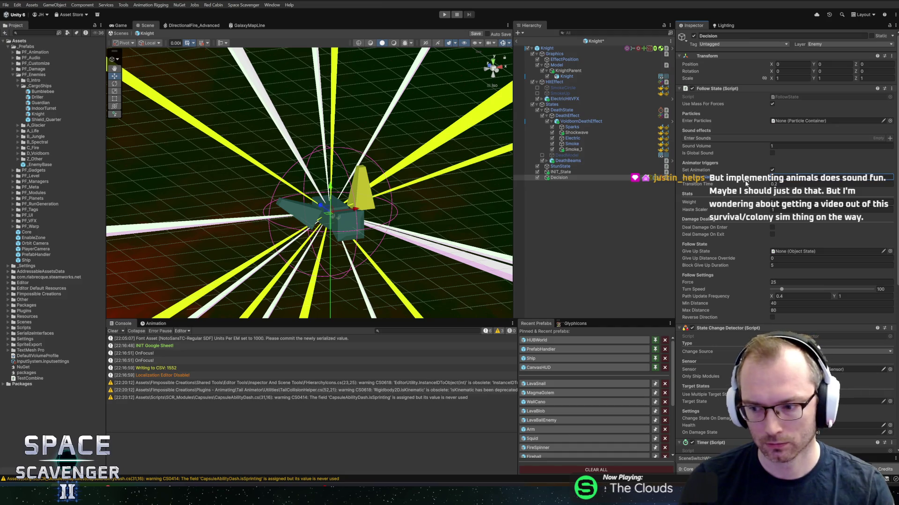
click(772, 170)
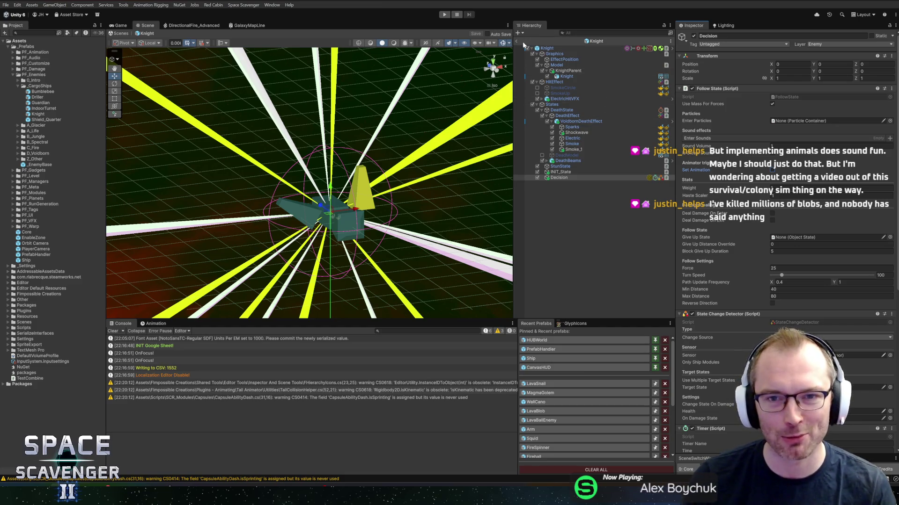
scroll(793, 271, down, 5)
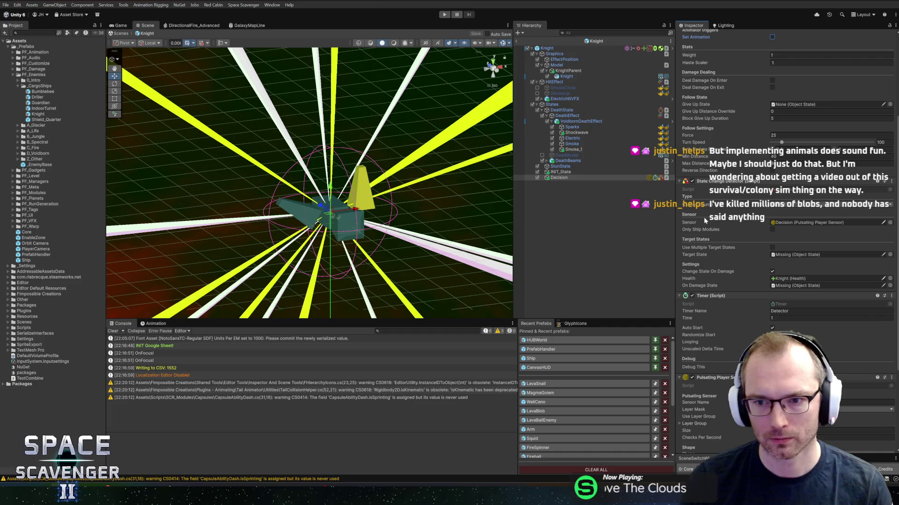
click(557, 178)
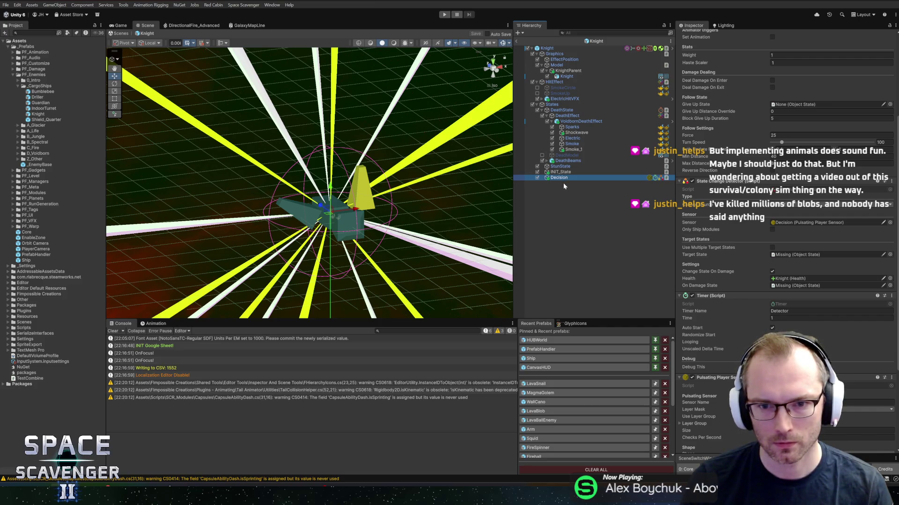
click(569, 172)
Step: Duplicate INIT_State below Decision and name the copy TmpState
key(ctrl+d)
drag(560, 182, 560, 185)
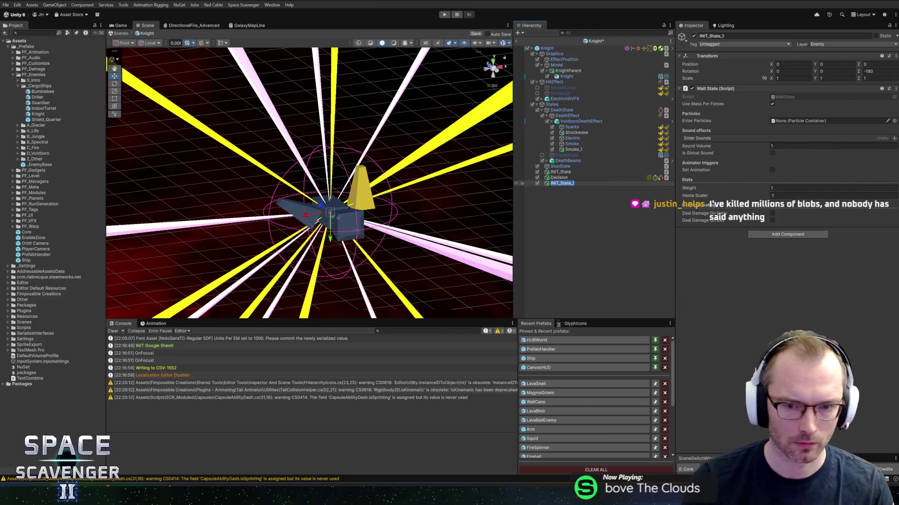
text(TmpState)
key(Return)
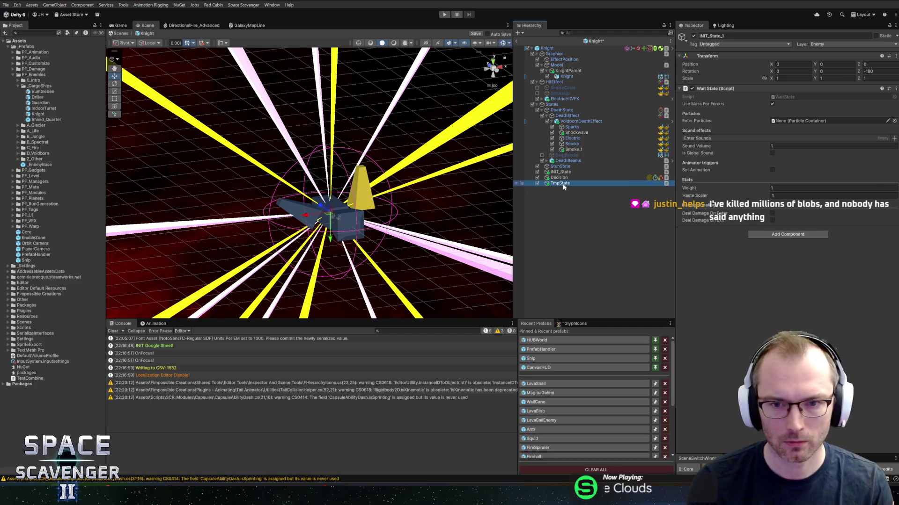
Step: Add State Change Detector and Fixed Timer components to TmpState
click(786, 235)
text(detec)
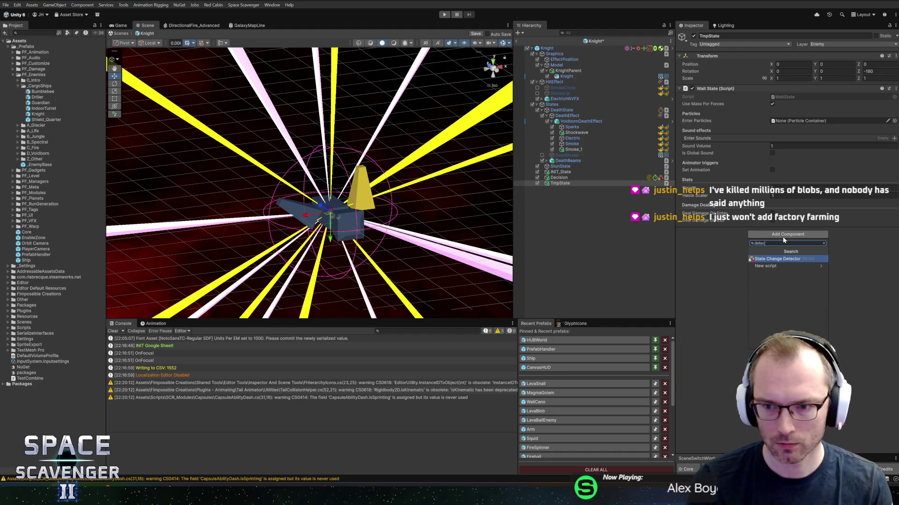
key(Return)
click(763, 336)
key(BackSpace)
key(BackSpace)
key(BackSpace)
text(timer)
key(Return)
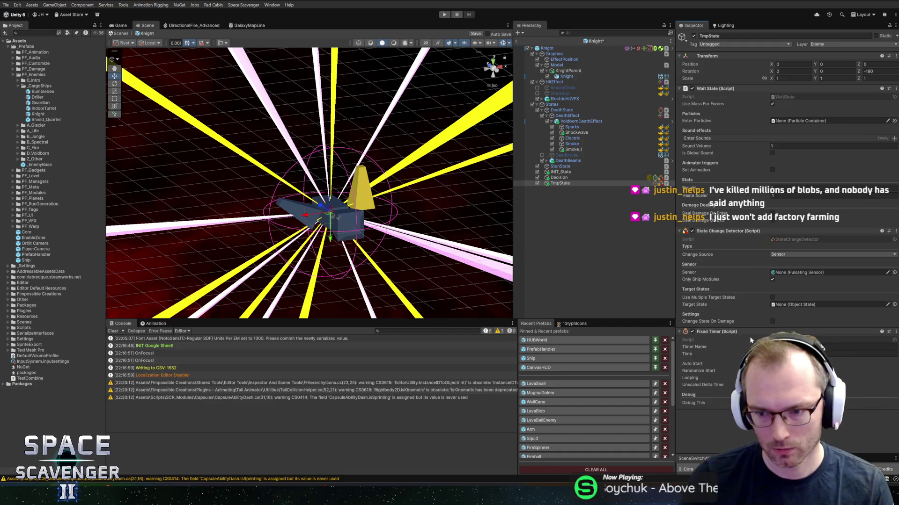
Step: Make TmpState change on its timer, targeting Decision
click(796, 354)
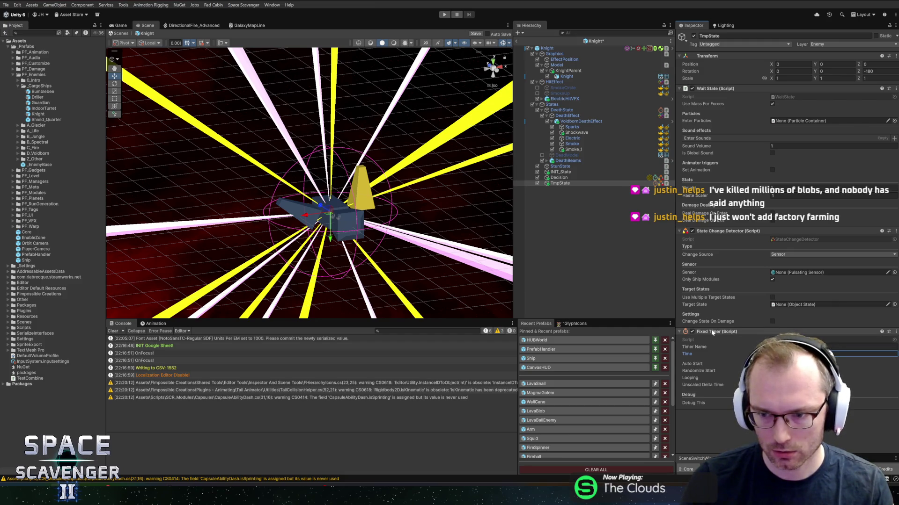
click(778, 255)
click(780, 263)
mouse_move(705, 326)
mouse_down()
mouse_move(791, 275)
mouse_move(737, 274)
mouse_move(796, 298)
mouse_up()
Step: Set TmpState as the Decision state's On Damage State
click(554, 178)
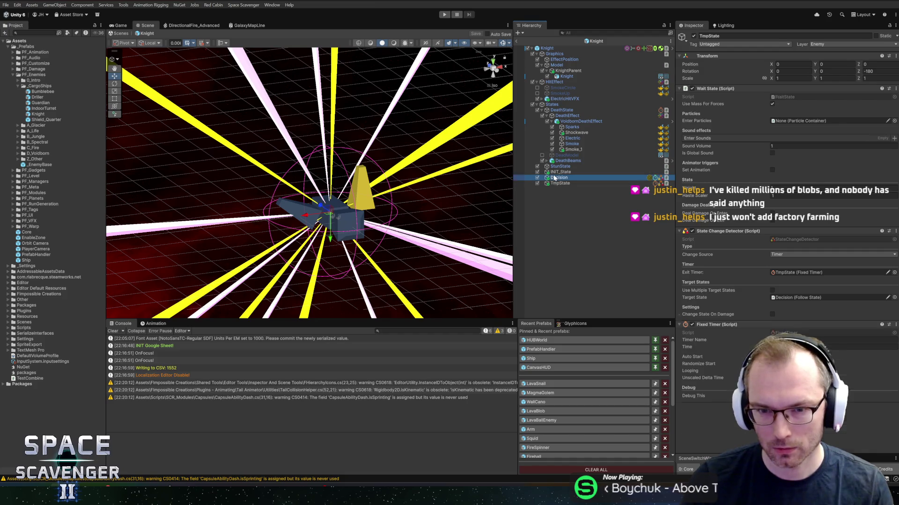
scroll(728, 346, down, 3)
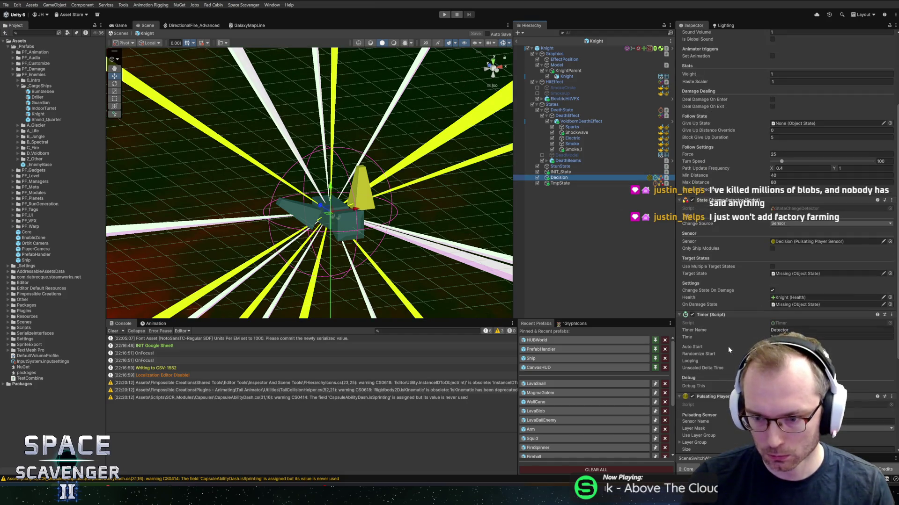
drag(560, 183, 807, 305)
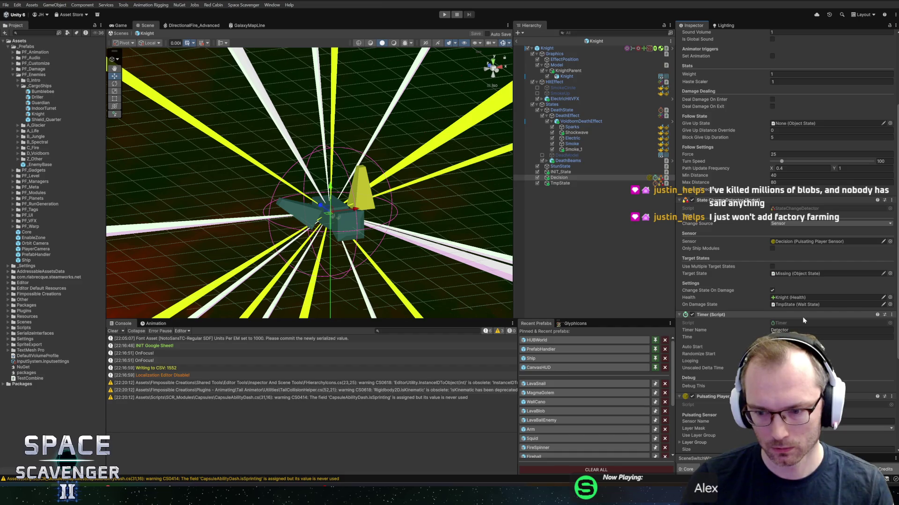
Step: View the Knight's sensor circle head-on, then exit the Knight prefab to the scene
scroll(803, 320, down, 5)
drag(356, 178, 384, 153)
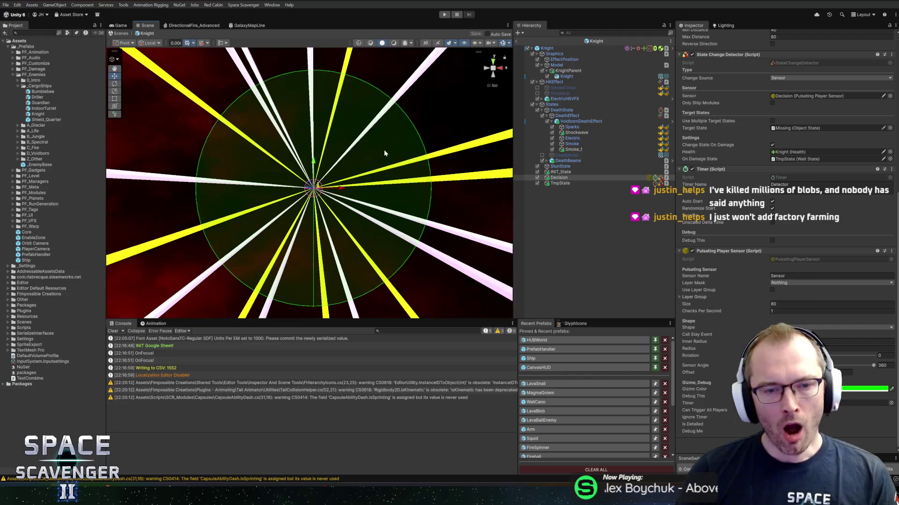
scroll(380, 154, up, 6)
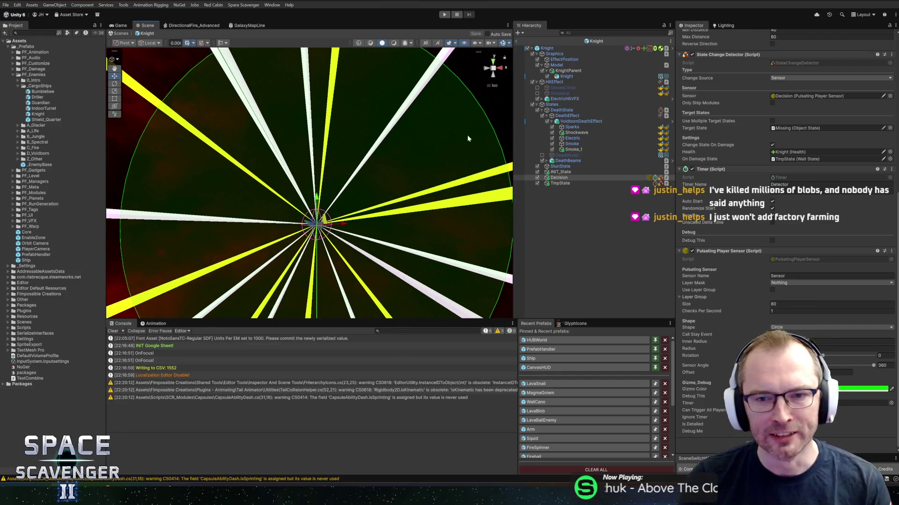
click(524, 47)
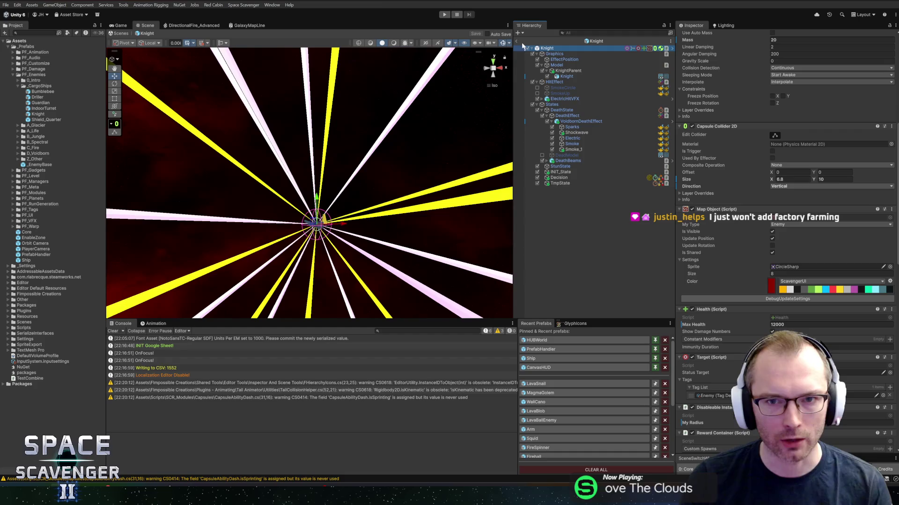
click(518, 40)
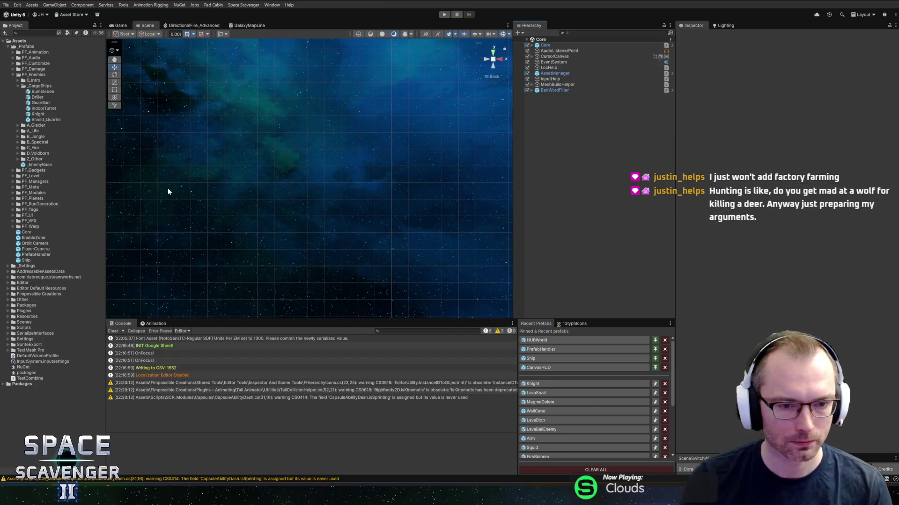
Step: Search 'indoor', open Level_Indoor_114_Magma, and replace Guardian with Knight in Enemies In Level
click(23, 32)
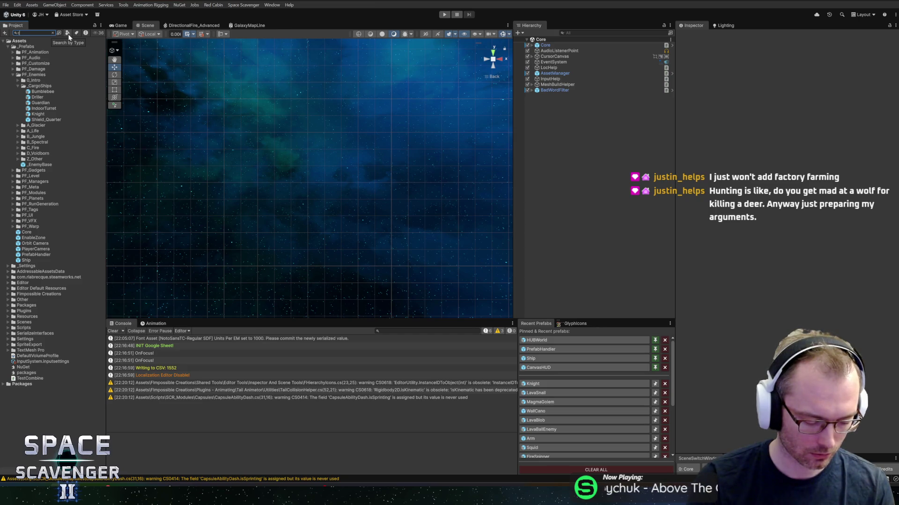
text(argo)
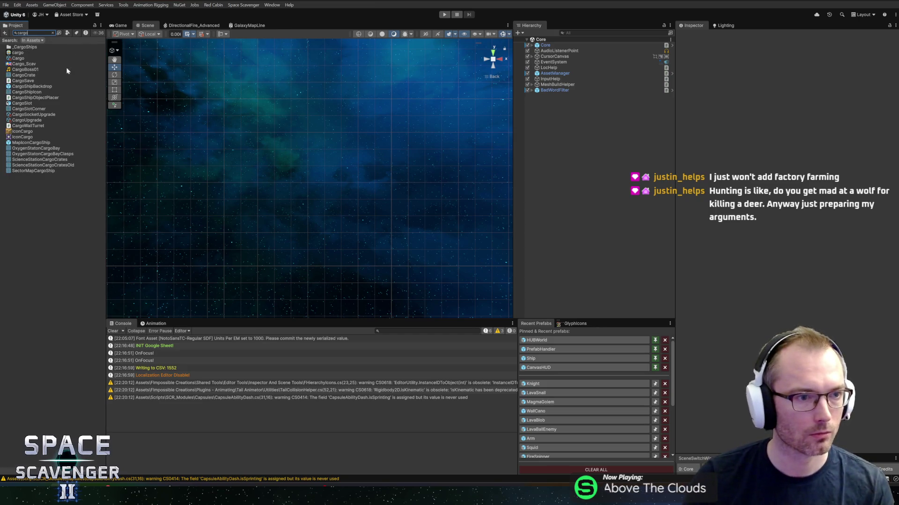
key(BackSpace)
key(BackSpace)
key(BackSpace)
text(indoor)
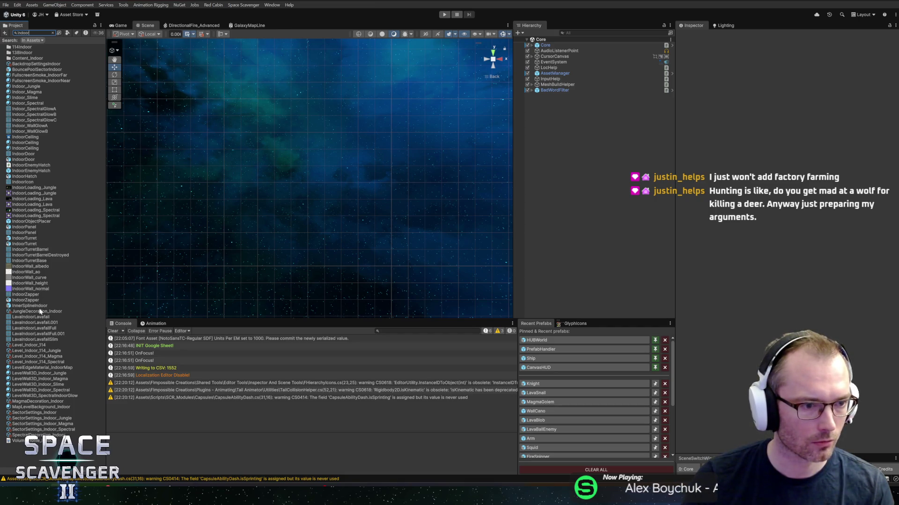
click(33, 356)
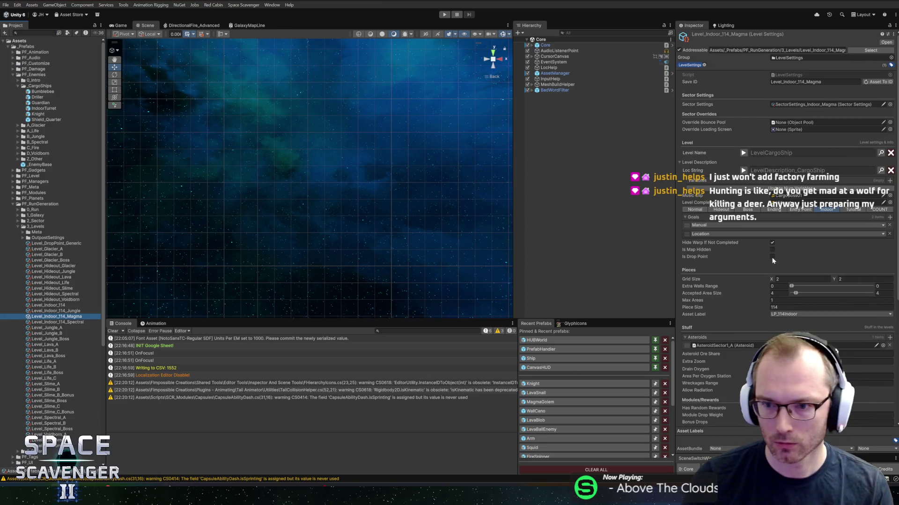
scroll(731, 290, down, 5)
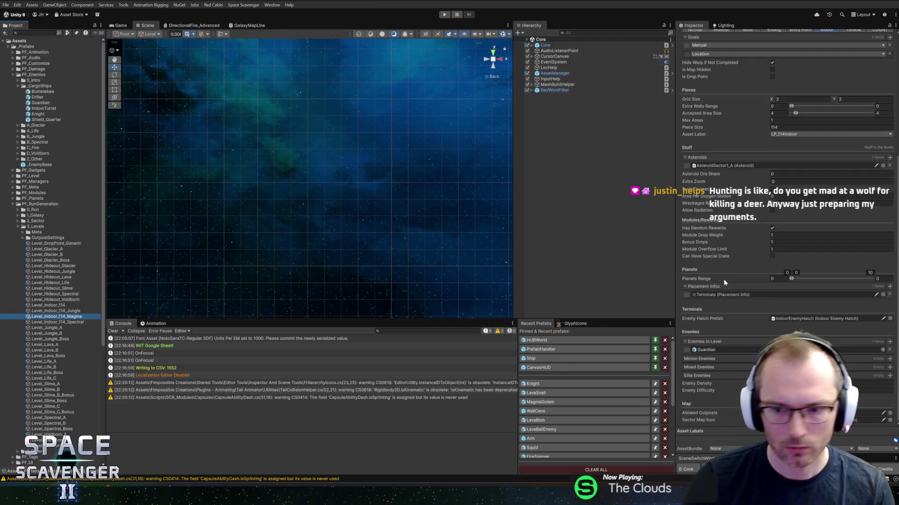
click(877, 349)
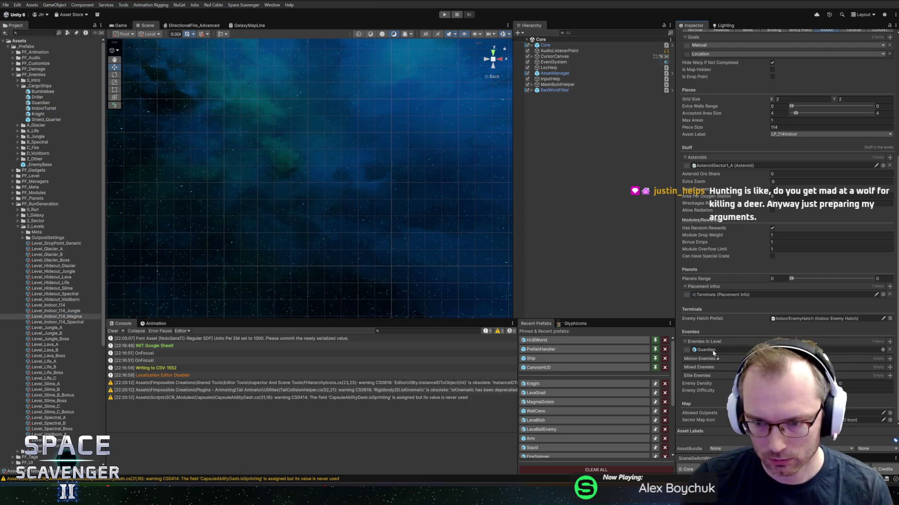
drag(532, 384, 713, 350)
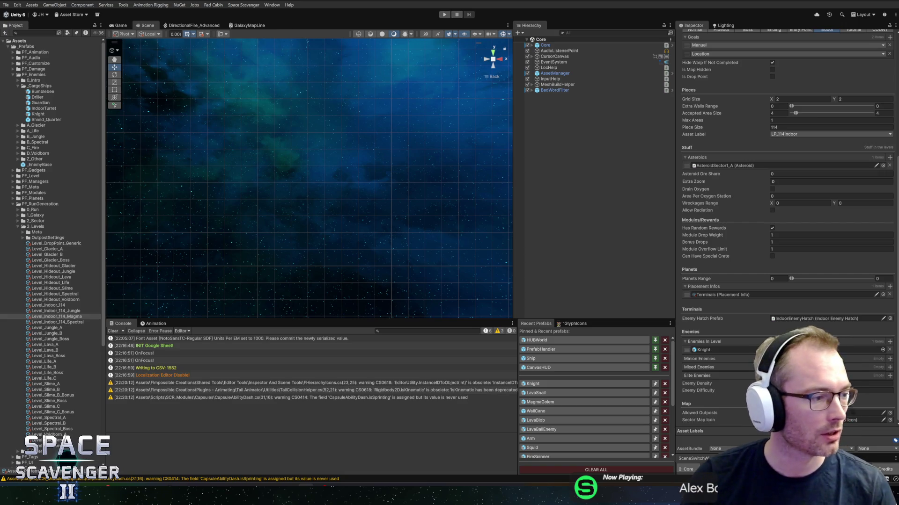
click(443, 15)
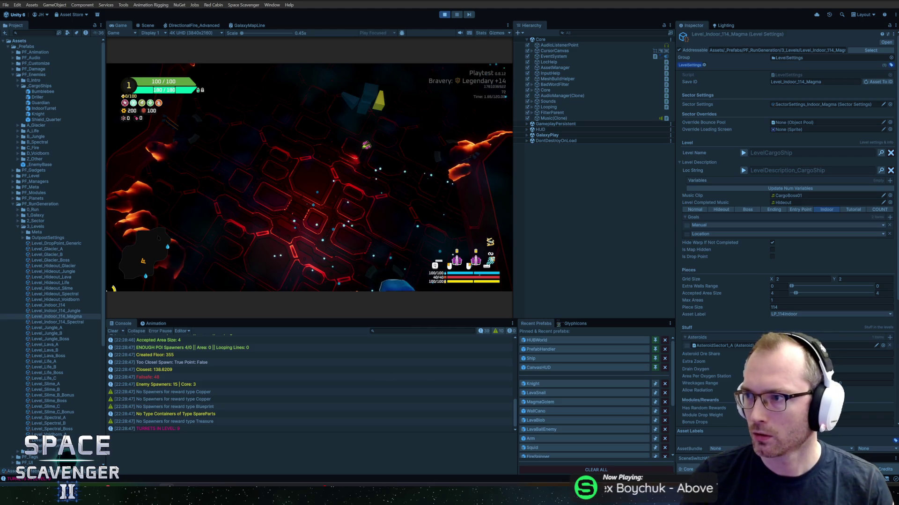
Step: Leave the running playtest and switch to the web browser
key(alt+Tab)
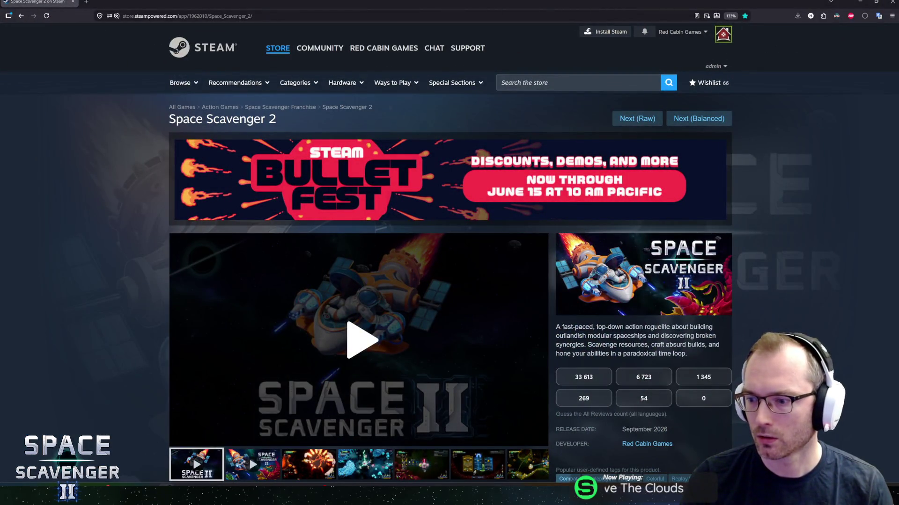
Step: Move from the Space Scavenger 2 page to the next suggested game, OHV
scroll(757, 182, down, 3)
scroll(757, 182, up, 3)
click(700, 118)
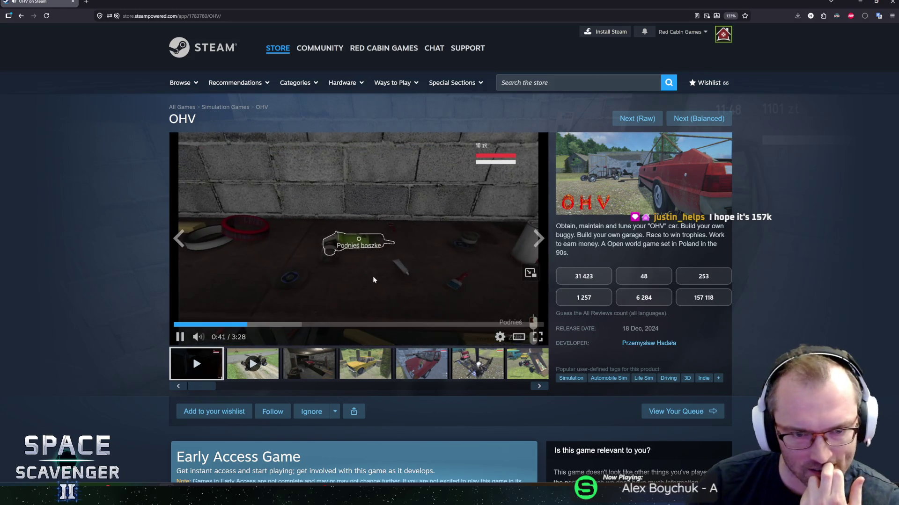
scroll(366, 271, down, 6)
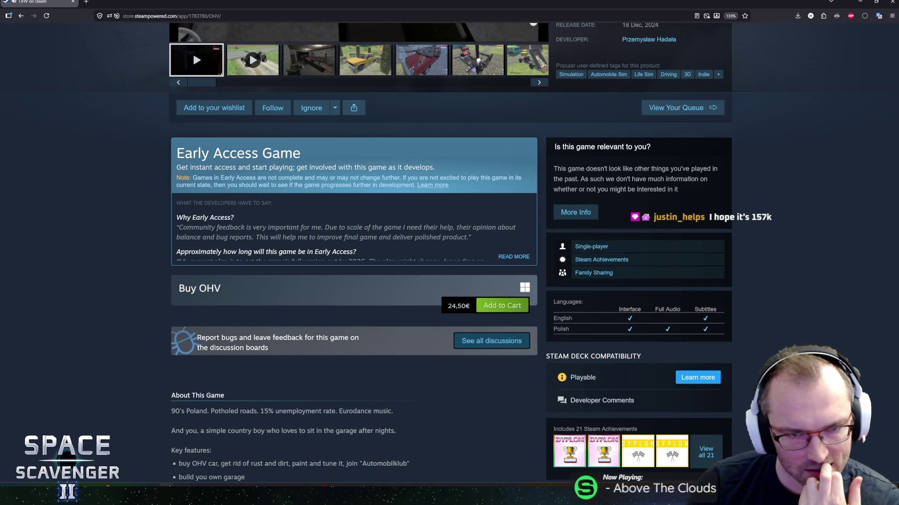
scroll(185, 297, up, 6)
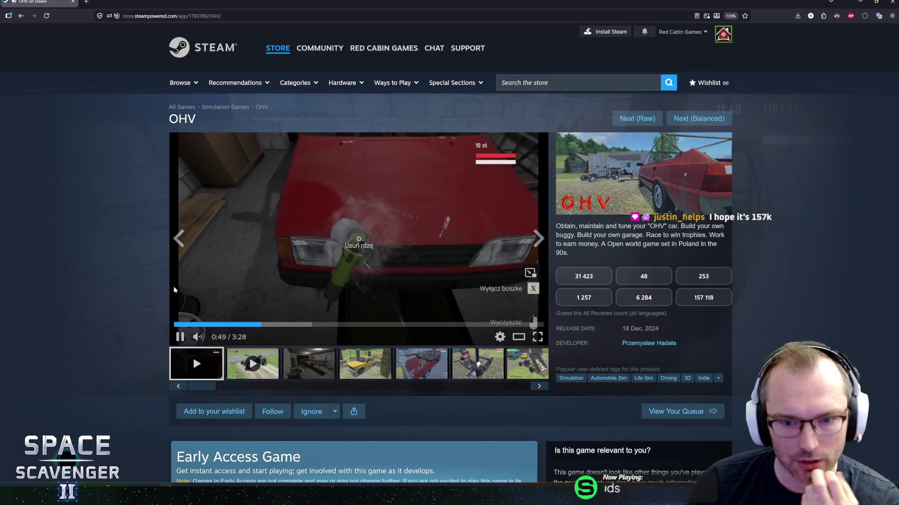
scroll(149, 295, down, 6)
scroll(145, 300, up, 4)
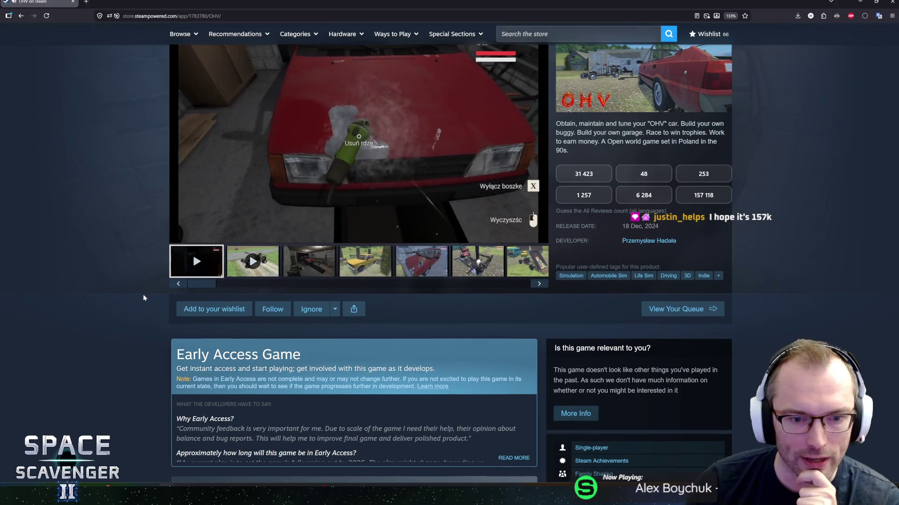
scroll(144, 299, down, 1)
scroll(144, 298, down, 4)
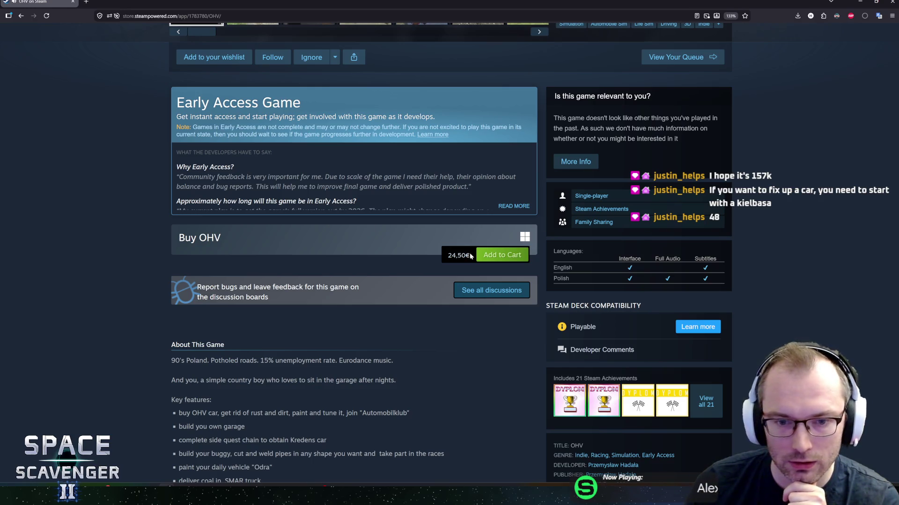
scroll(179, 329, up, 7)
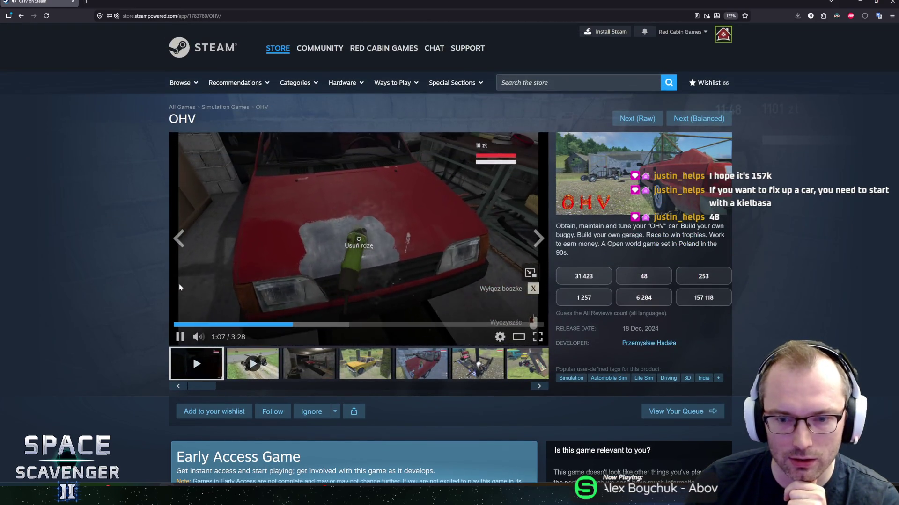
scroll(126, 326, down, 11)
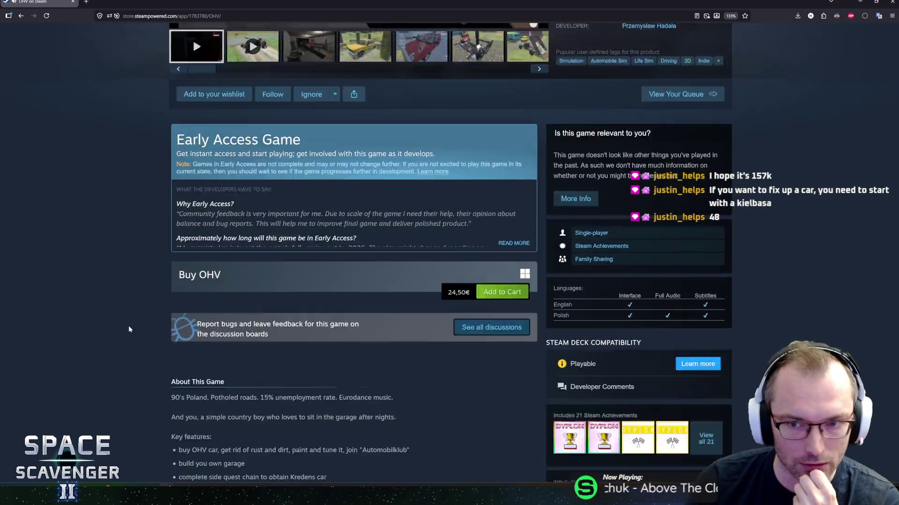
scroll(144, 316, up, 3)
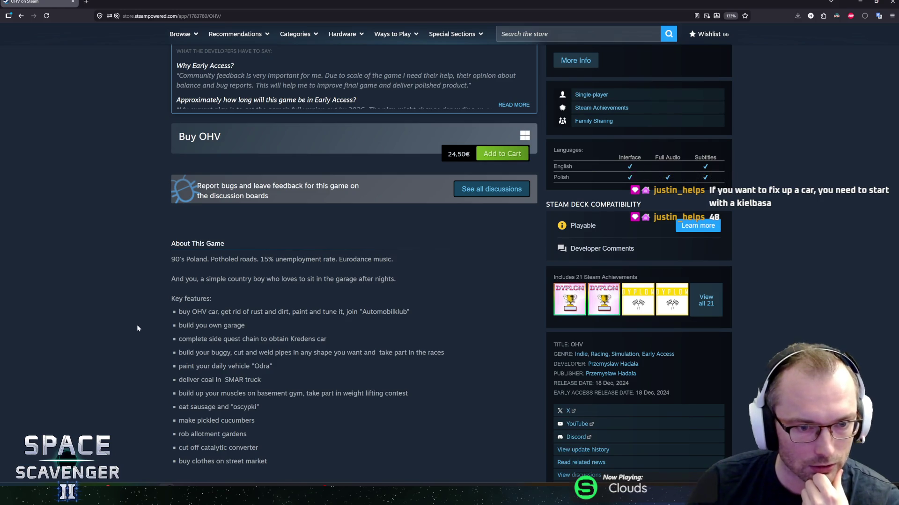
scroll(137, 328, up, 10)
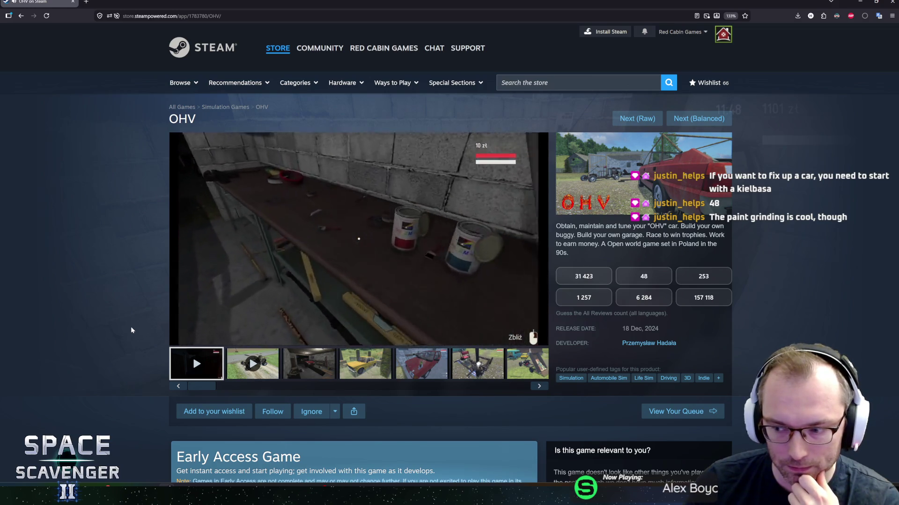
Step: Scrub the OHV trailer between scenes, landing around 1:02 on the red-car painting
click(291, 324)
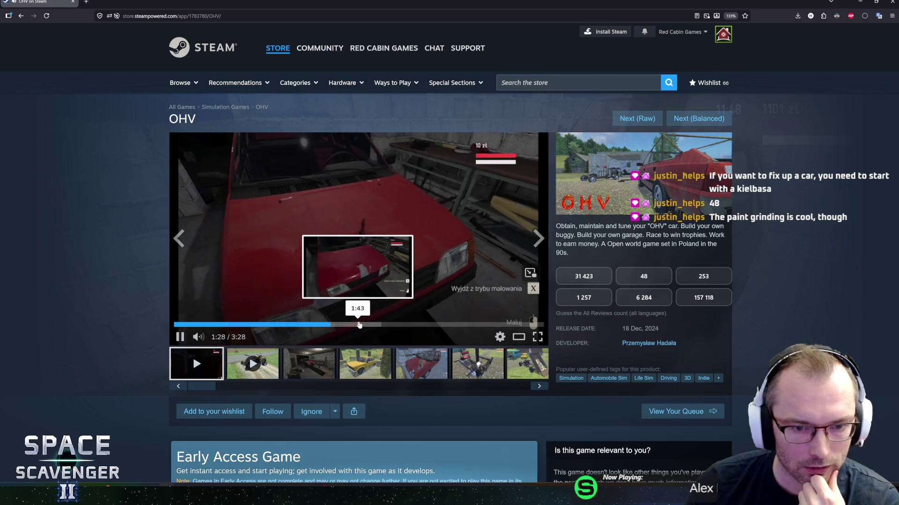
click(372, 324)
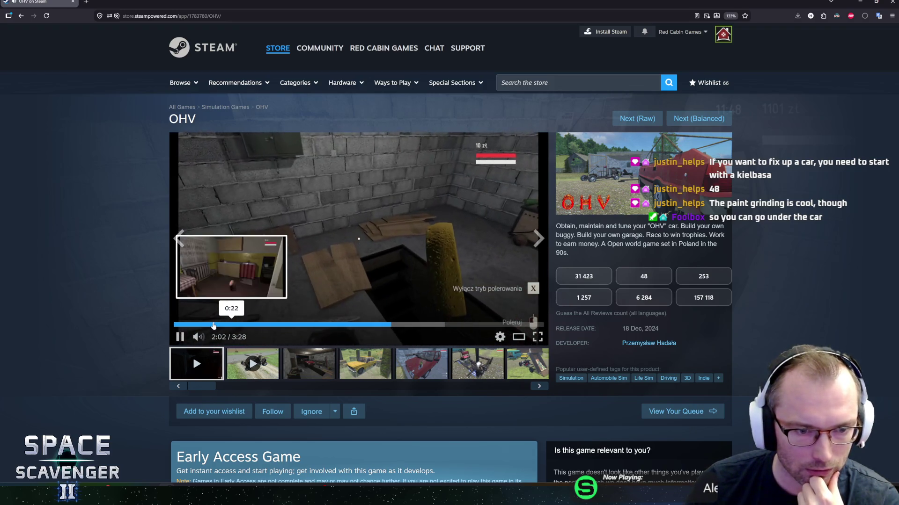
click(236, 324)
click(243, 326)
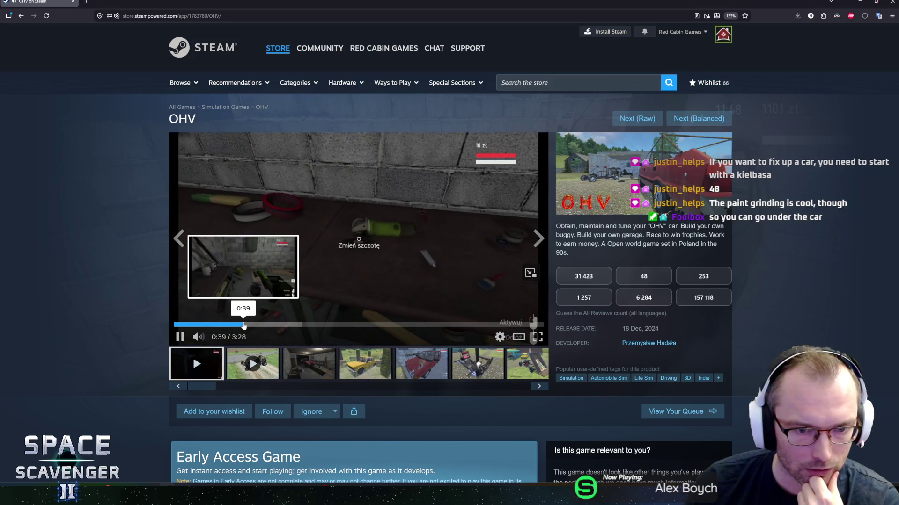
click(247, 326)
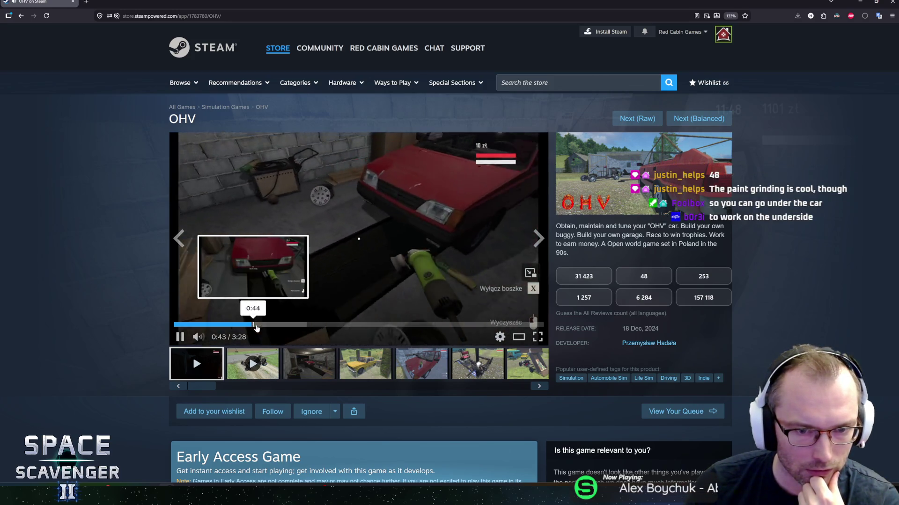
drag(256, 328, 284, 327)
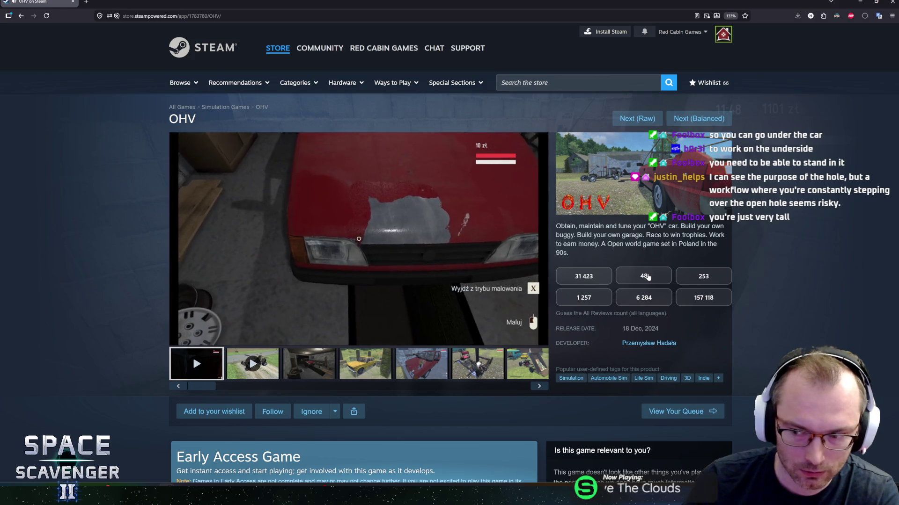
Step: Guess 48 as OHV's all-reviews count
click(647, 277)
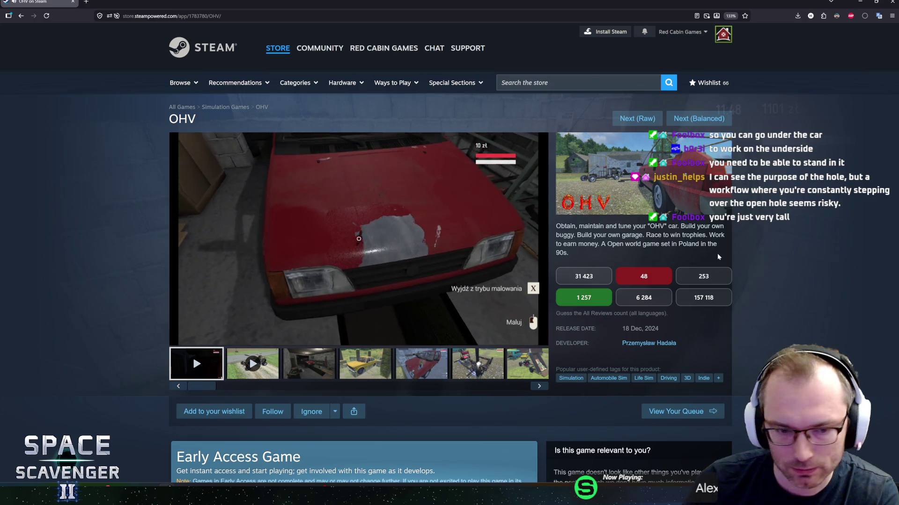
scroll(192, 52, down, 5)
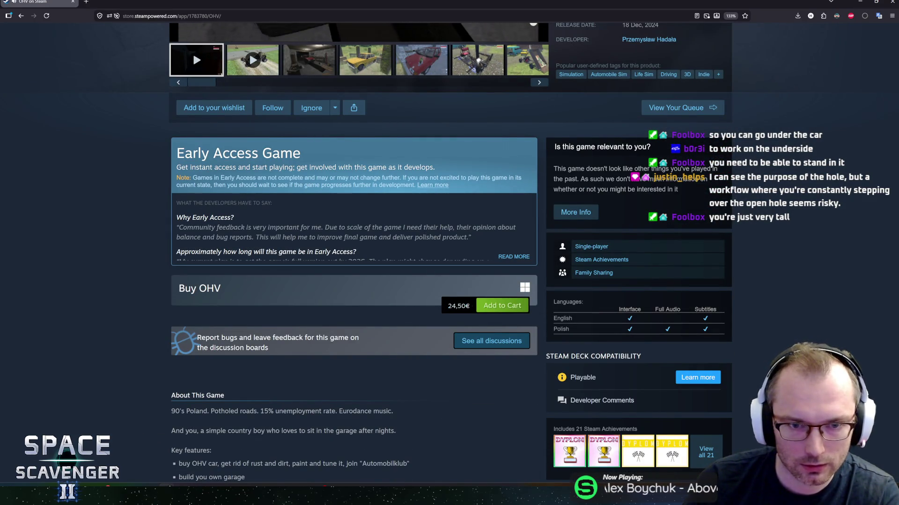
scroll(362, 368, up, 5)
Step: Browse the OHV screenshots through to the Teaser video and pause it
click(361, 368)
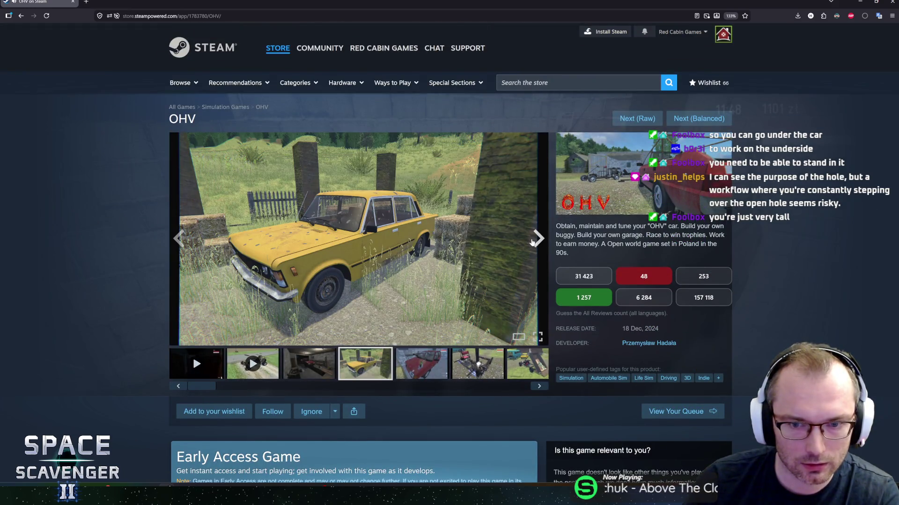
click(533, 241)
click(537, 240)
click(540, 240)
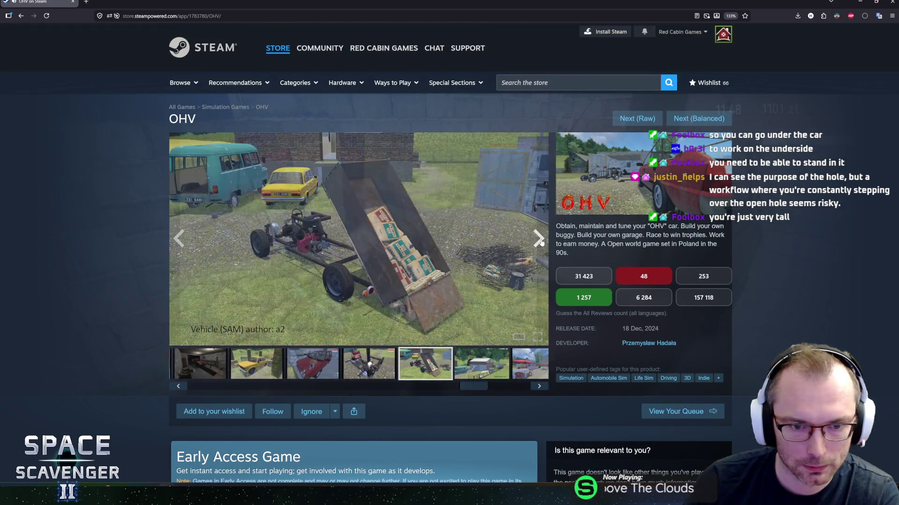
click(539, 240)
click(540, 241)
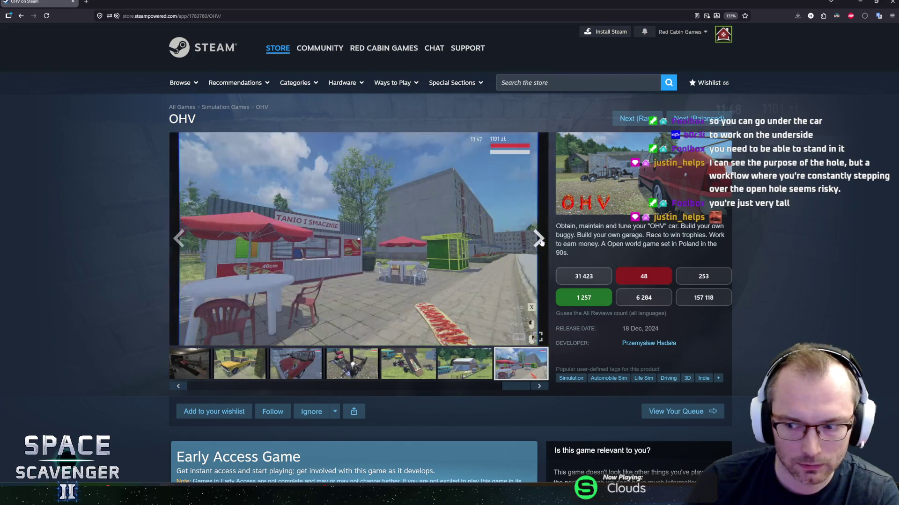
click(539, 241)
click(540, 240)
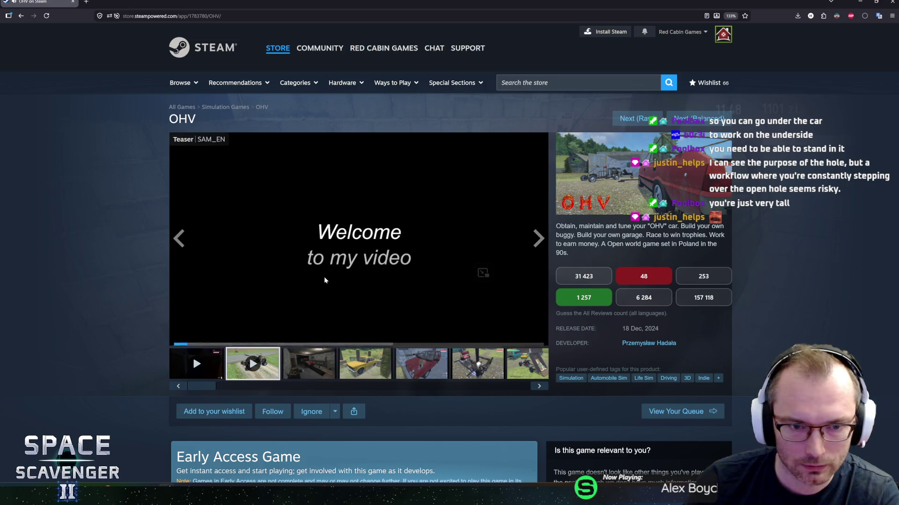
click(365, 258)
Step: Select the 24,50€ price text, then deselect it and scroll the page
scroll(457, 319, down, 5)
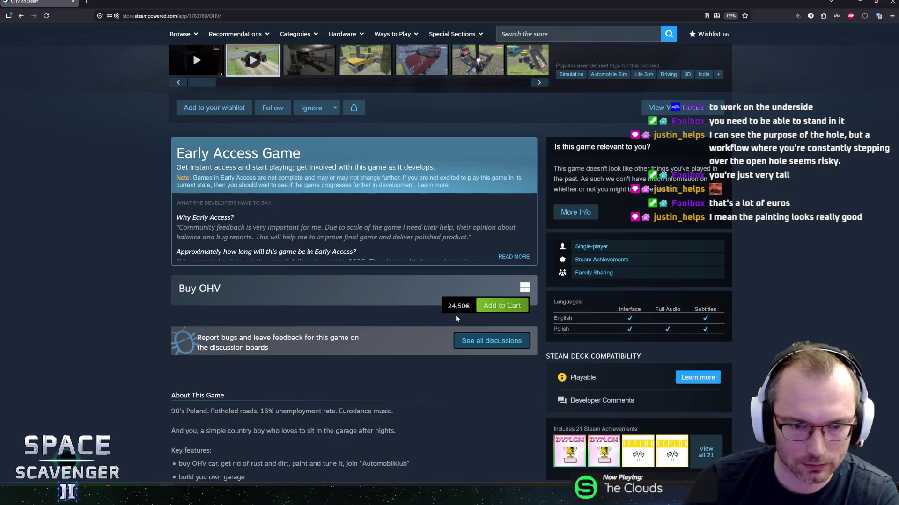
drag(448, 306, 470, 308)
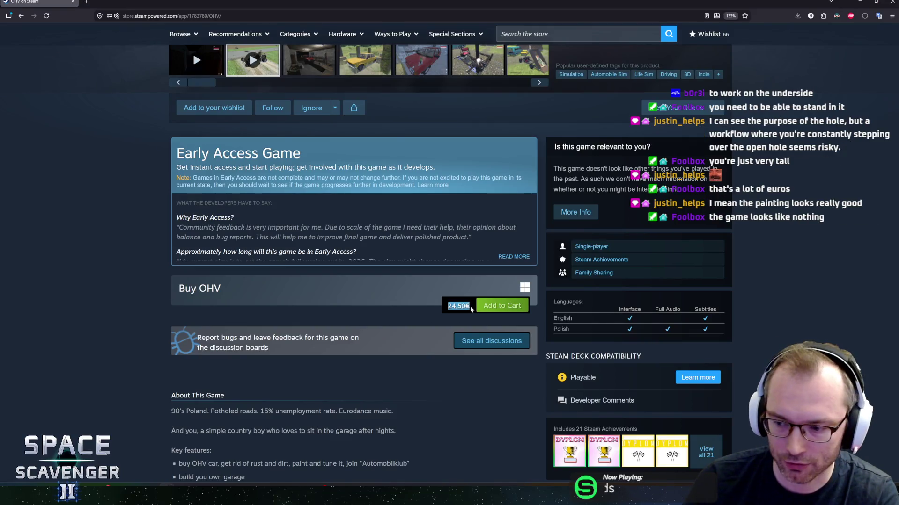
click(156, 295)
scroll(156, 295, down, 5)
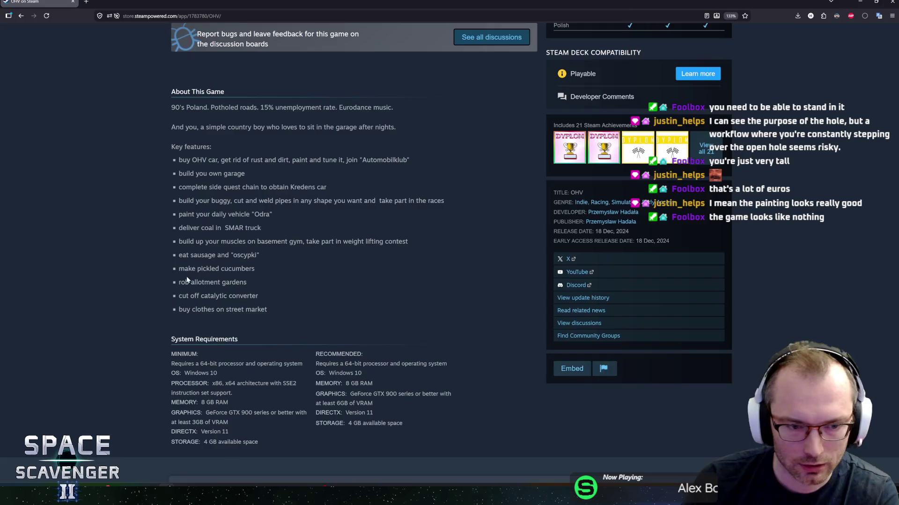
scroll(136, 288, up, 7)
scroll(148, 309, down, 5)
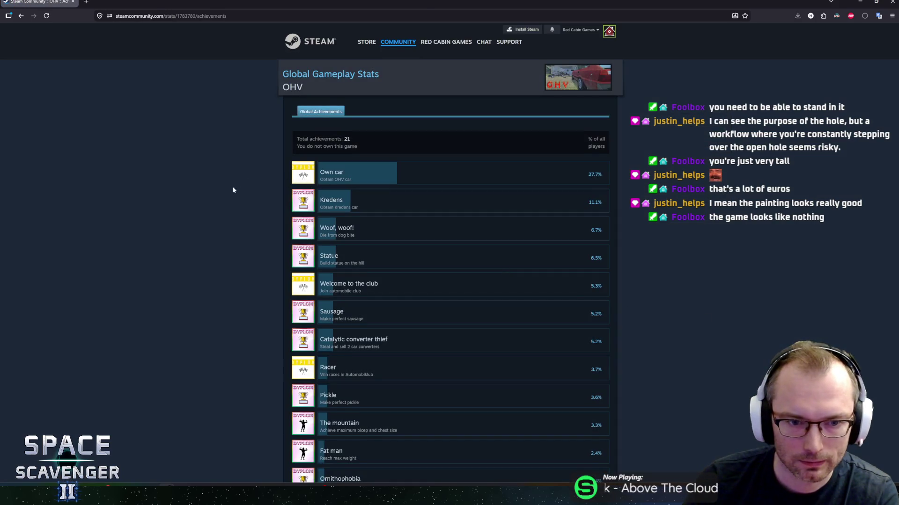
Step: Go back from the OHV achievements list to its store page and scroll to the top
scroll(242, 216, down, 4)
scroll(241, 218, down, 3)
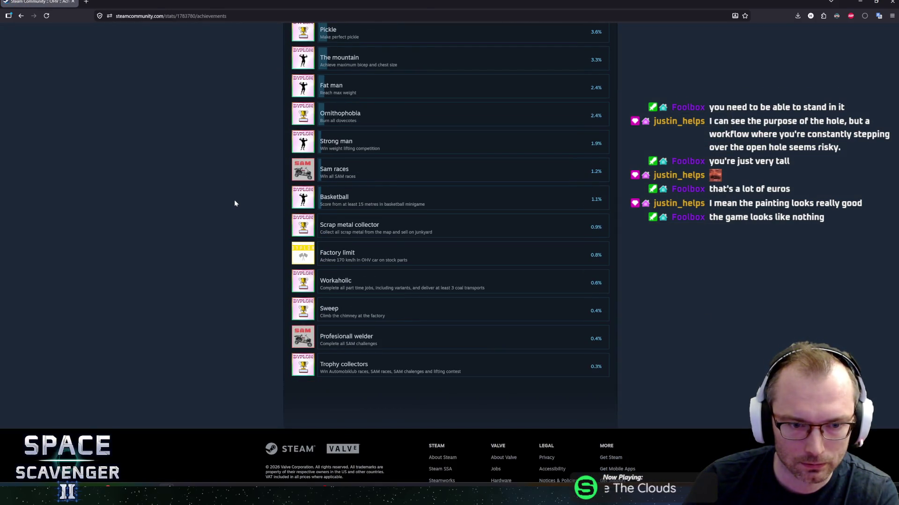
scroll(235, 203, up, 3)
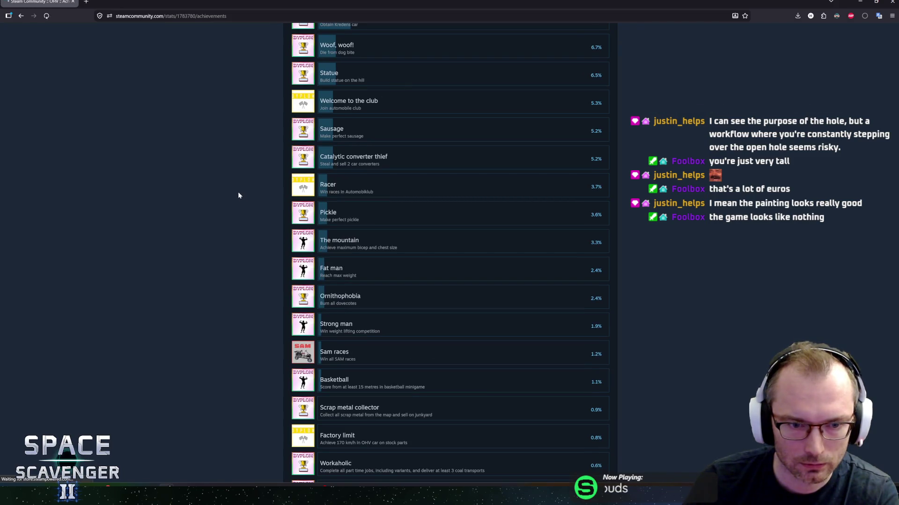
key(alt+Left)
scroll(209, 236, up, 2)
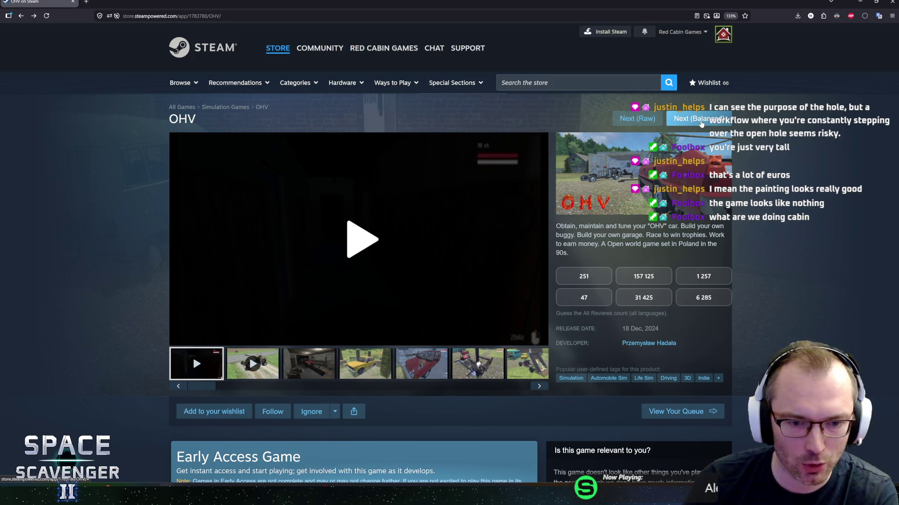
Step: Load Battle Chasers: Nightwar as the next game and skip ahead in its trailer
click(701, 124)
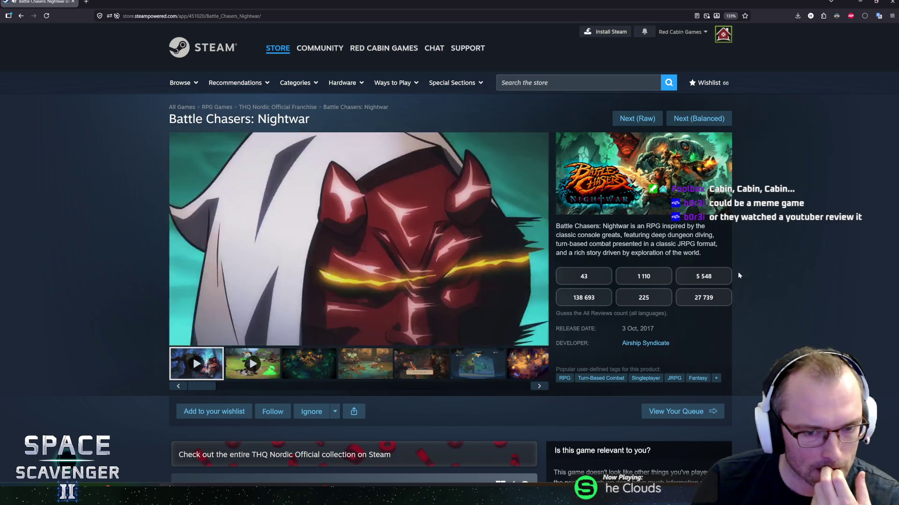
key(Right)
key(Right)
key(Right)
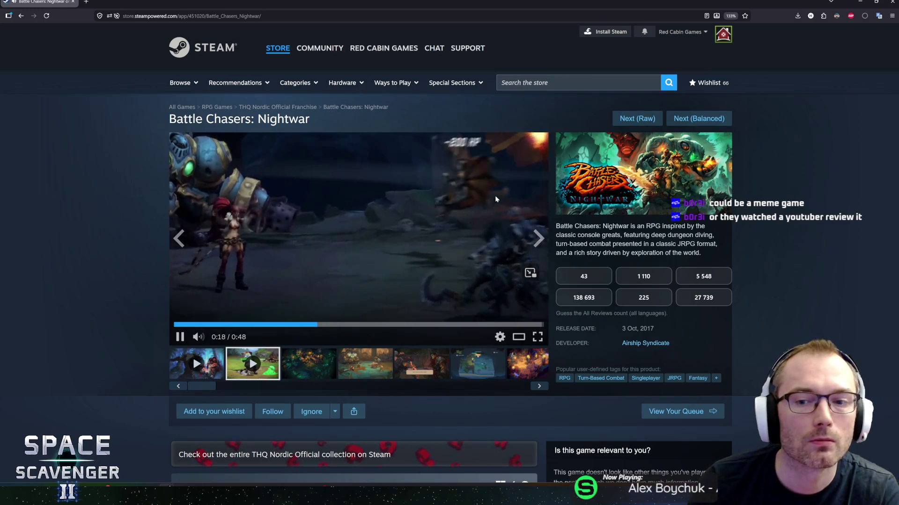
Step: Highlight and then clear part of the Battle Chasers release date text
drag(626, 329, 647, 329)
click(647, 329)
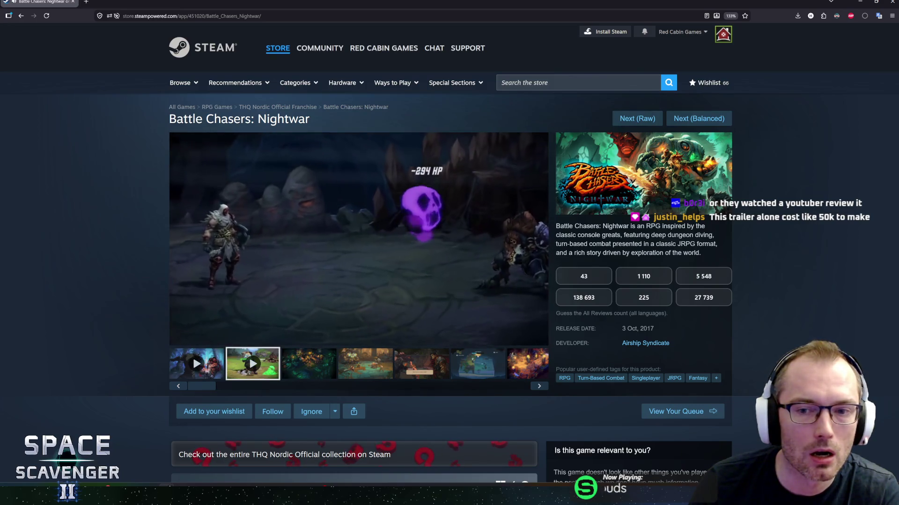
scroll(139, 330, down, 1)
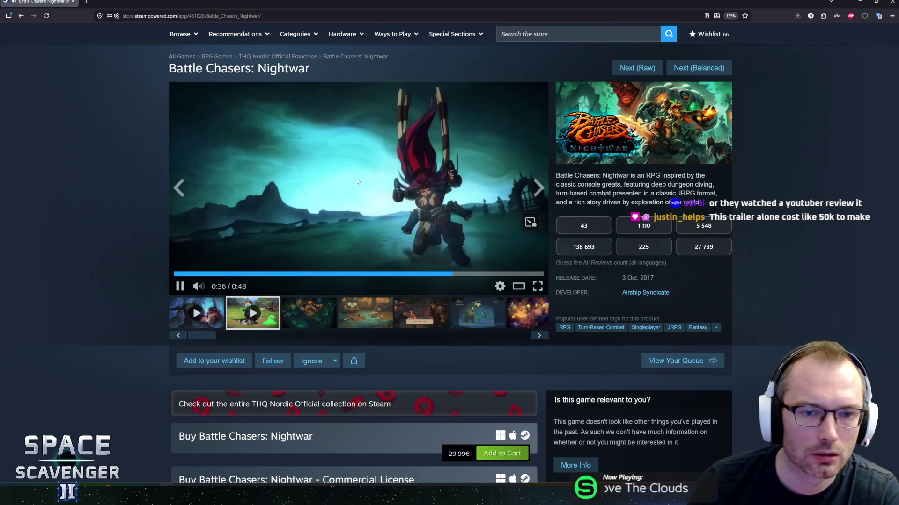
Step: Step forward through the Battle Chasers screenshots, past the Grimbeard dialogue and fishing shots
click(313, 319)
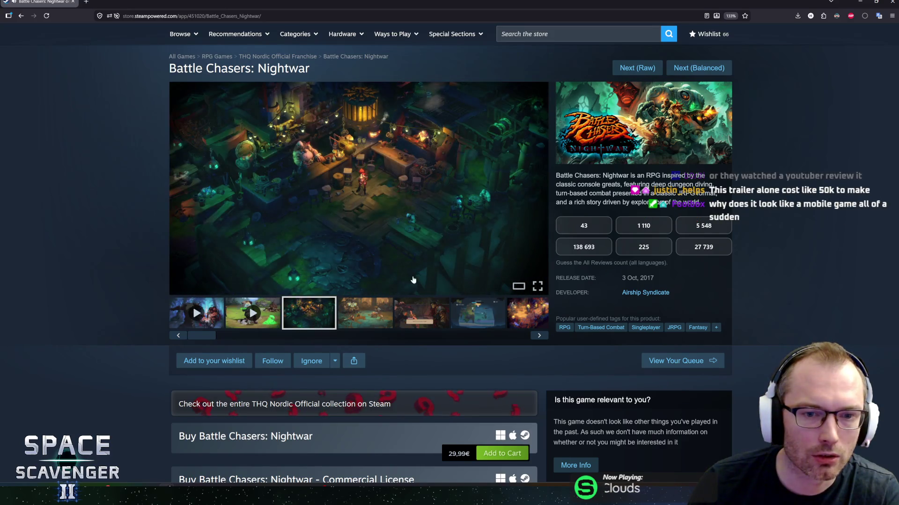
click(538, 188)
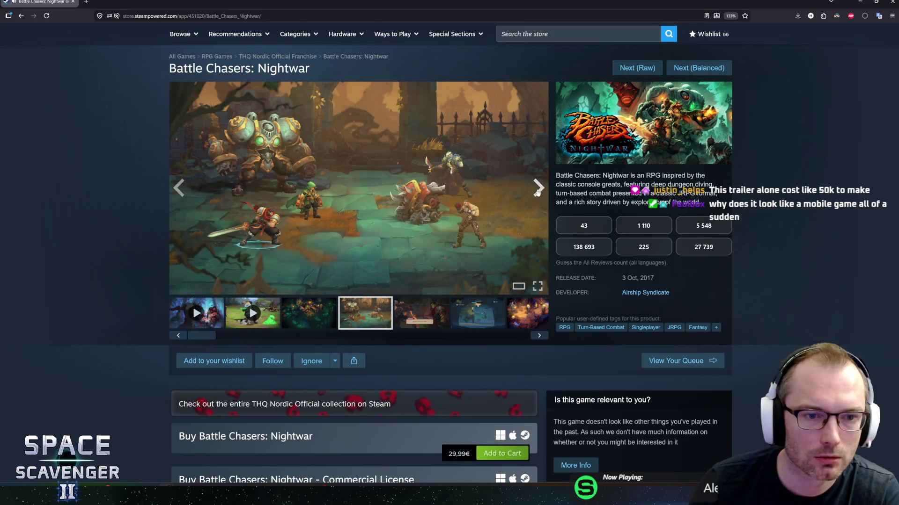
click(539, 188)
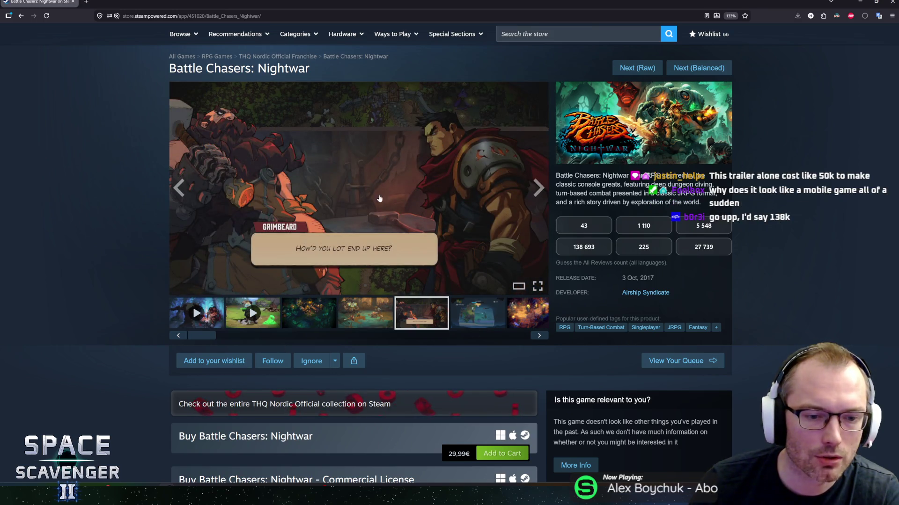
click(538, 189)
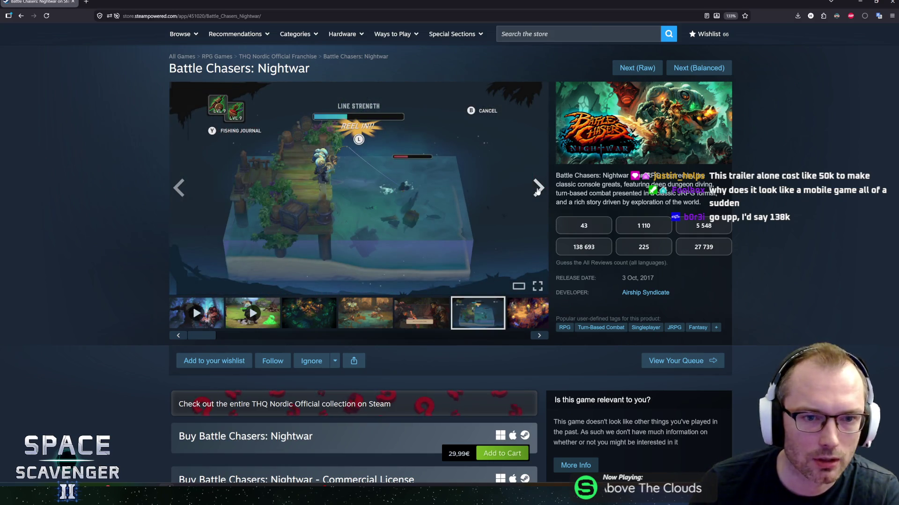
click(538, 189)
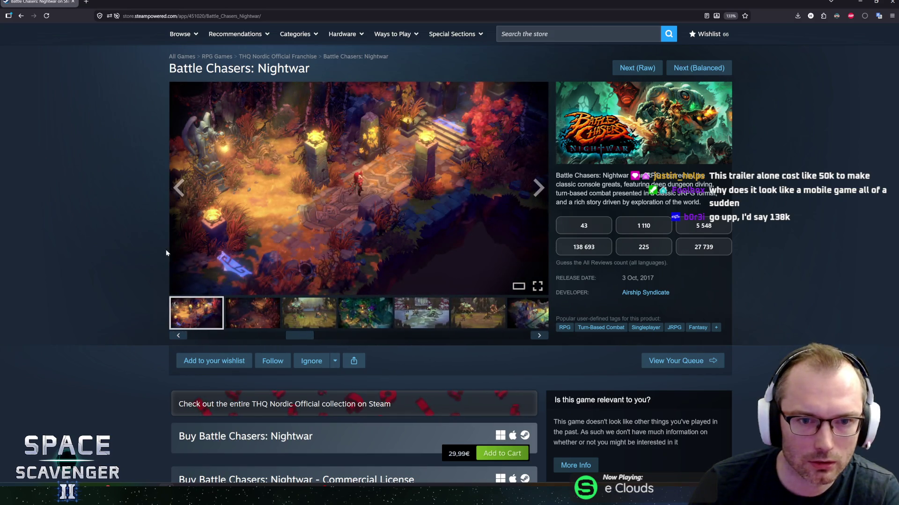
click(538, 189)
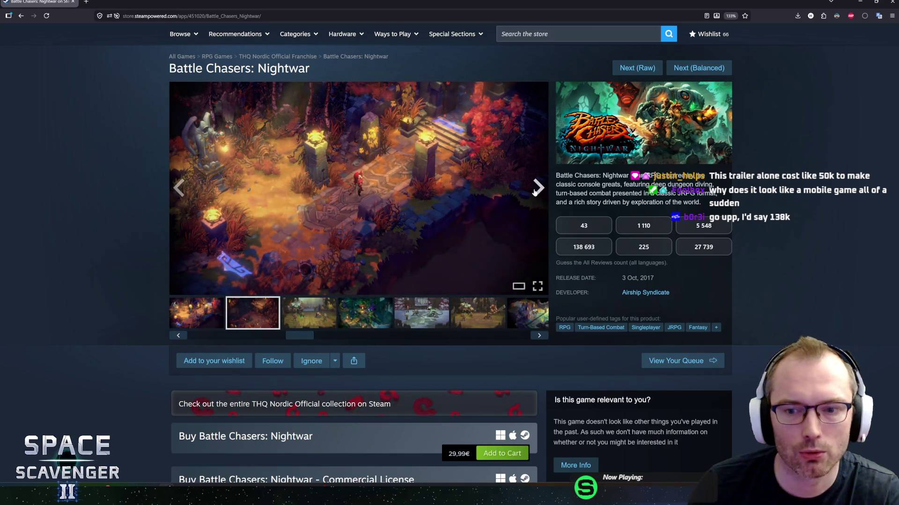
scroll(344, 244, down, 5)
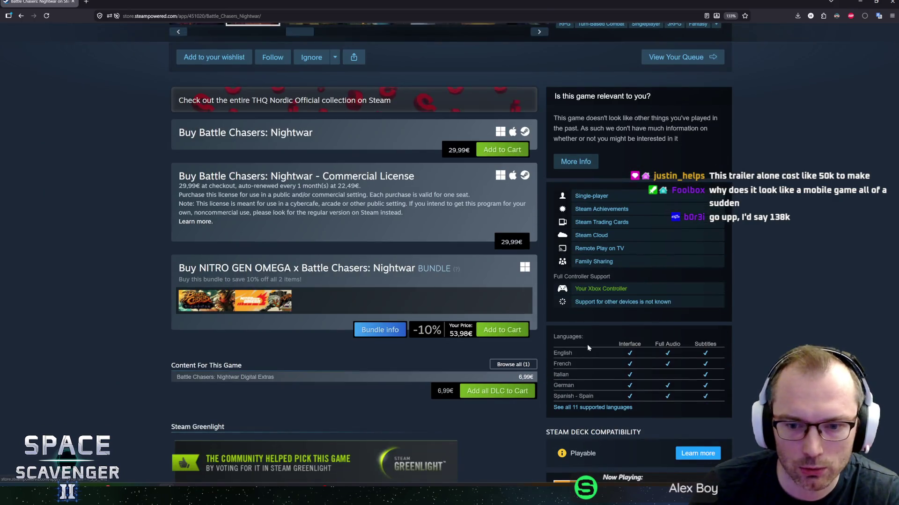
Step: Highlight and then clear the Oct, 2017 release date on the Battle Chasers page
scroll(586, 332, down, 2)
scroll(585, 328, up, 2)
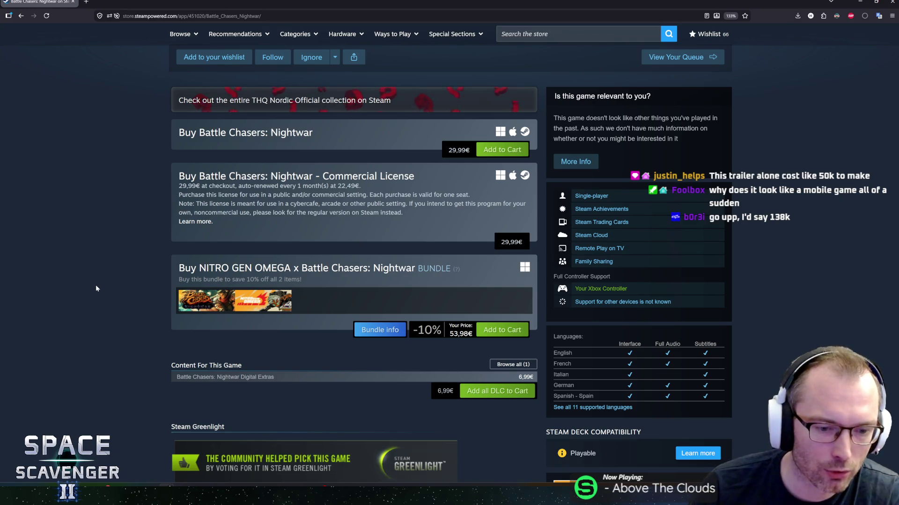
scroll(95, 284, up, 7)
drag(654, 328, 625, 326)
click(596, 329)
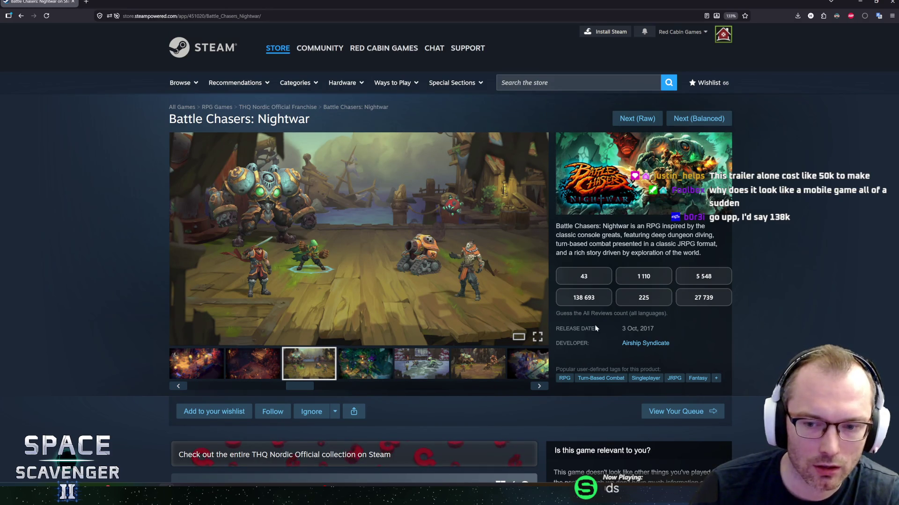
scroll(156, 306, down, 5)
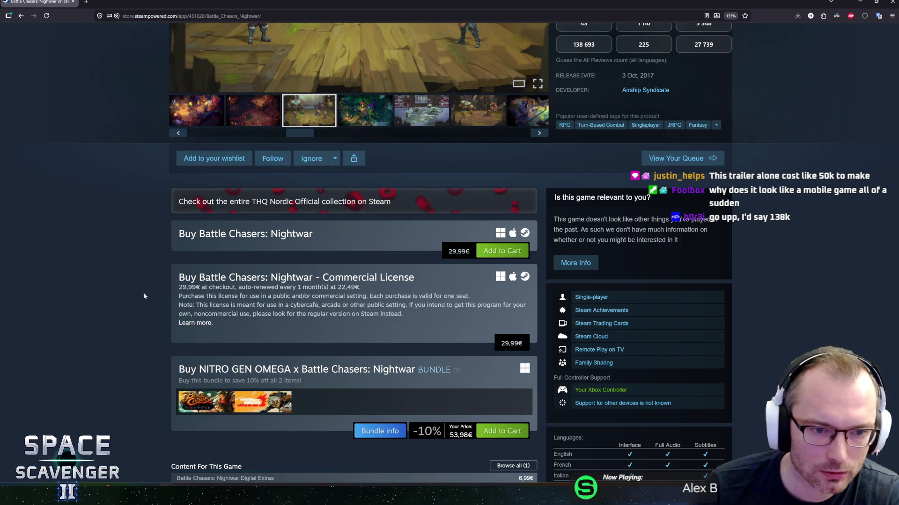
scroll(147, 290, up, 1)
scroll(152, 290, up, 4)
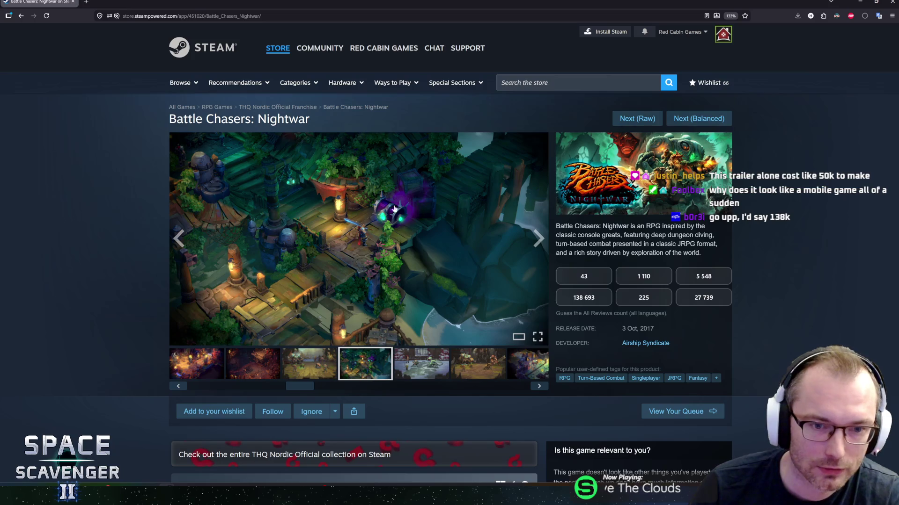
Step: Browse the battle, snowy battle, isometric dungeon and teal graveyard screenshots via thumbnails
click(308, 356)
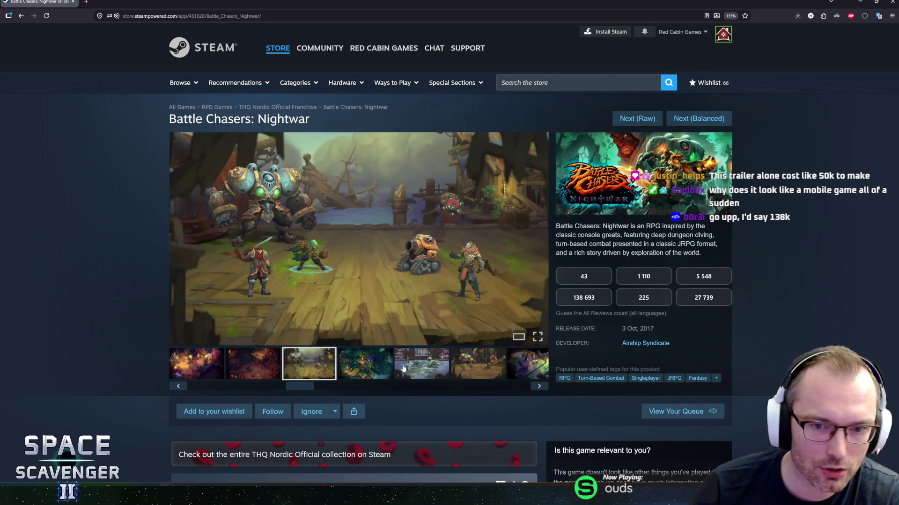
click(367, 369)
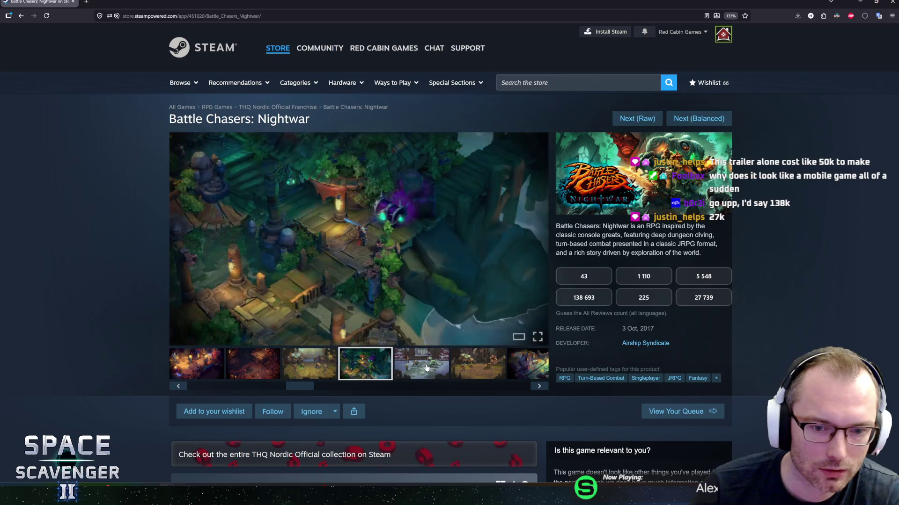
click(421, 368)
click(479, 366)
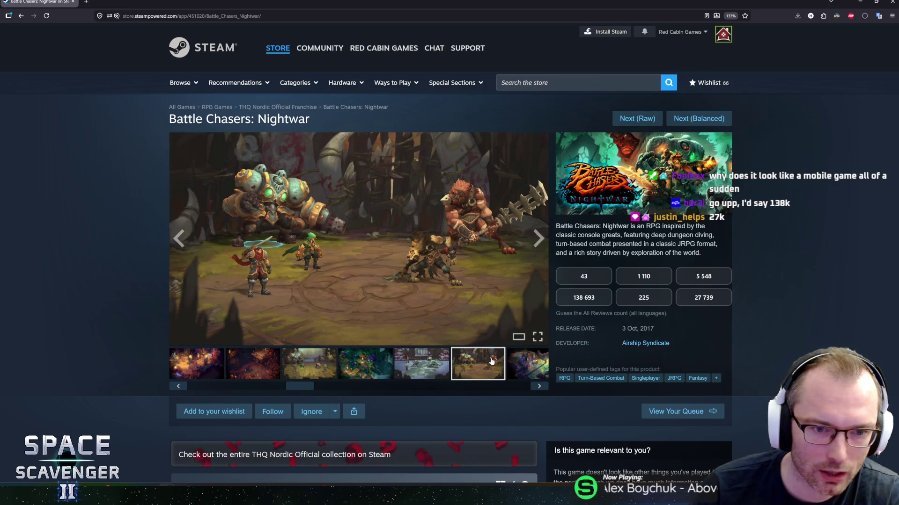
click(527, 365)
click(257, 370)
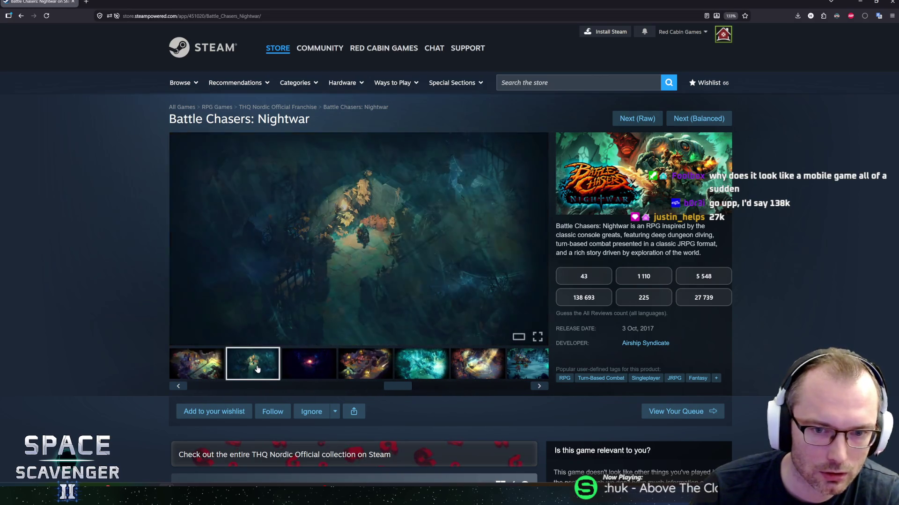
click(315, 373)
click(372, 372)
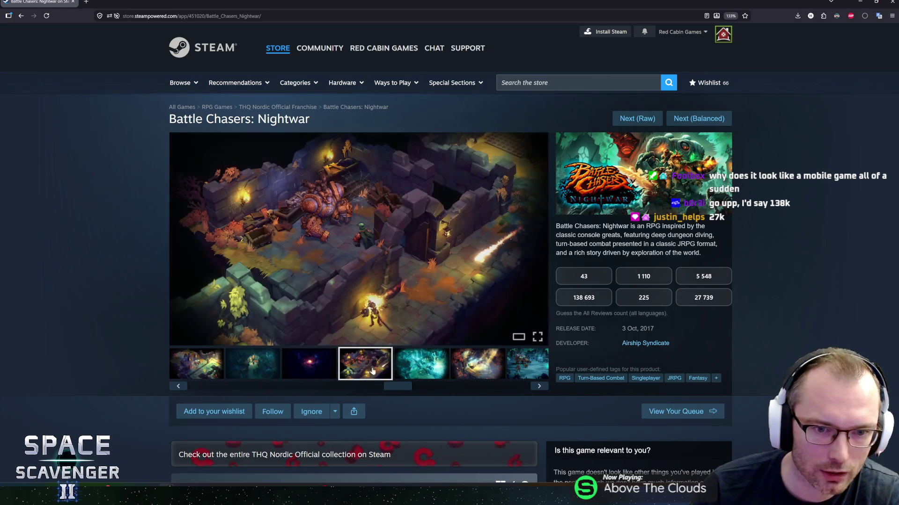
click(407, 372)
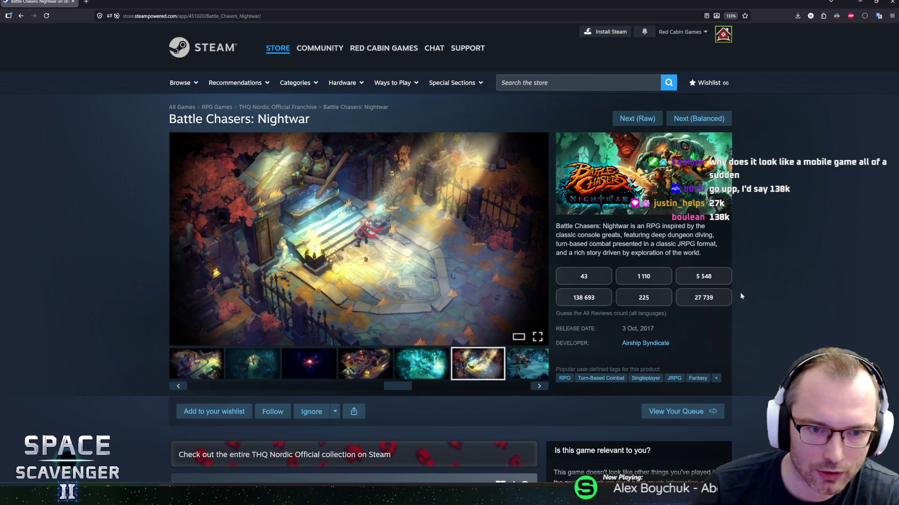
Step: Guess 5 548 as the all-reviews count, then load the next queued game
scroll(741, 294, down, 2)
scroll(741, 294, up, 2)
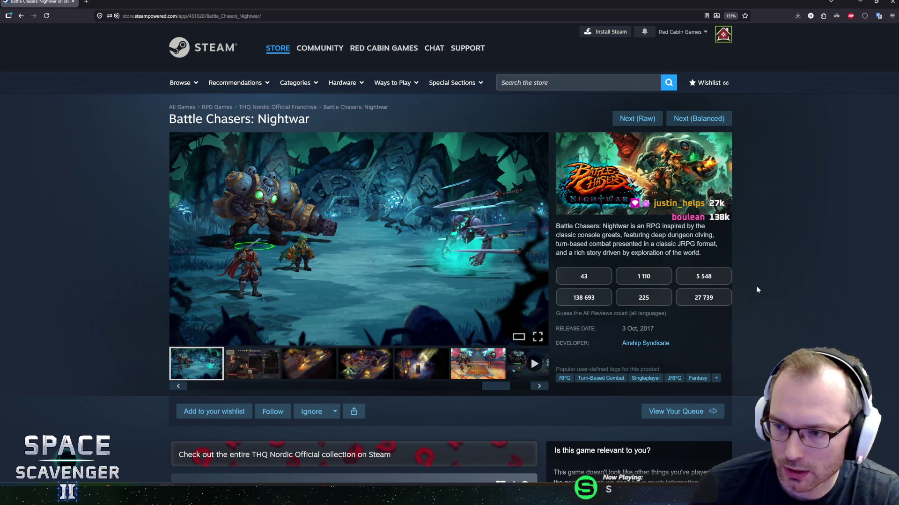
scroll(754, 299, down, 10)
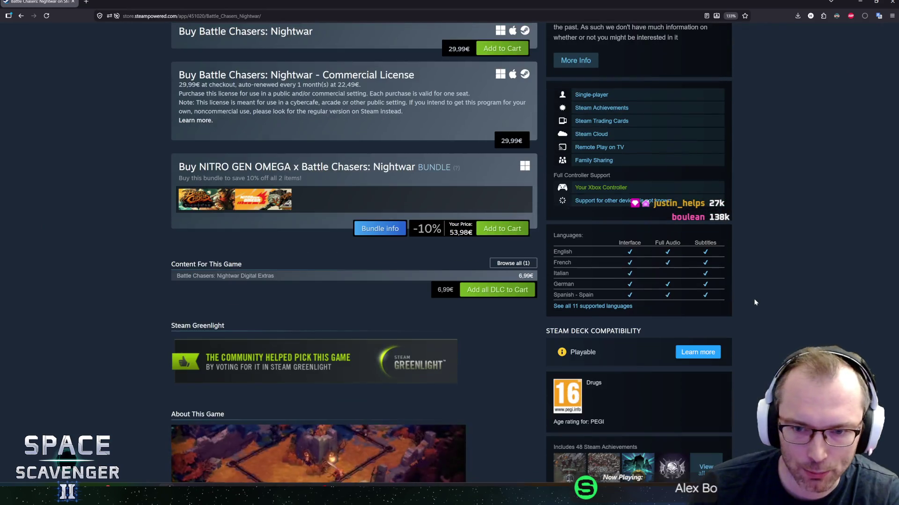
scroll(140, 304, down, 4)
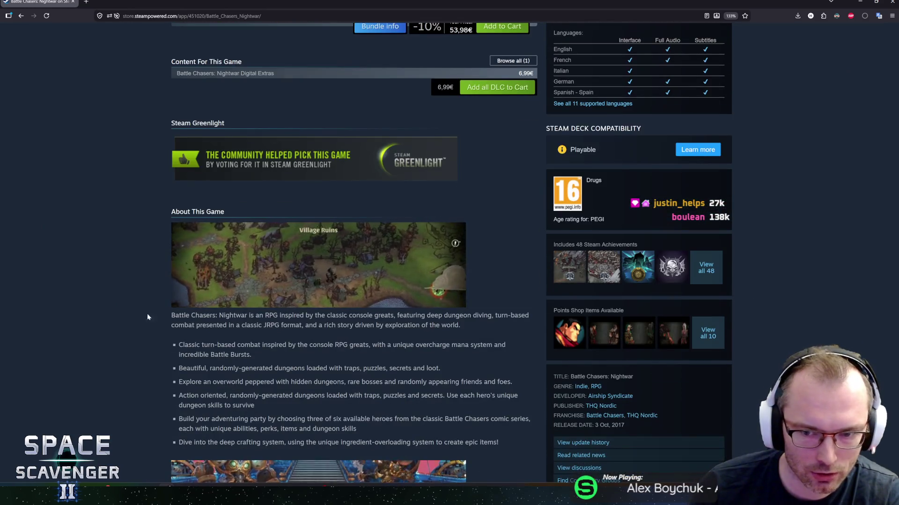
middle_click(148, 320)
click(139, 276)
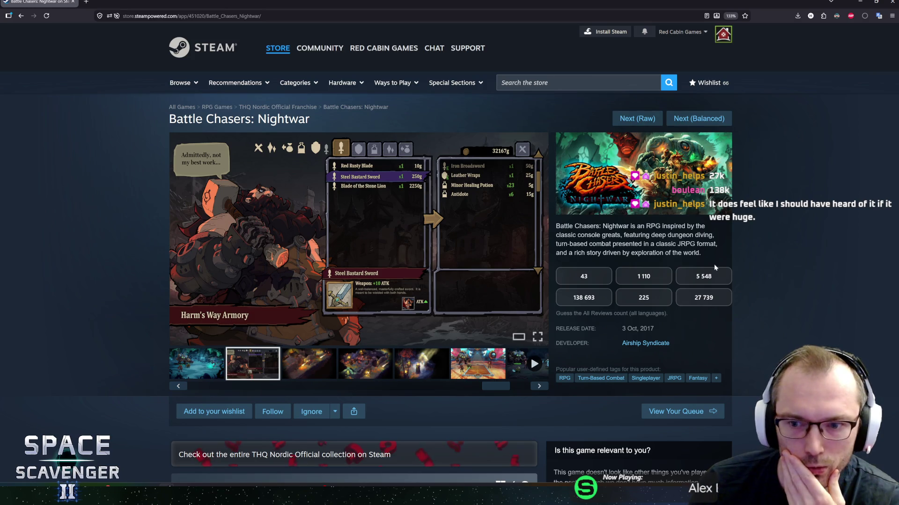
click(718, 277)
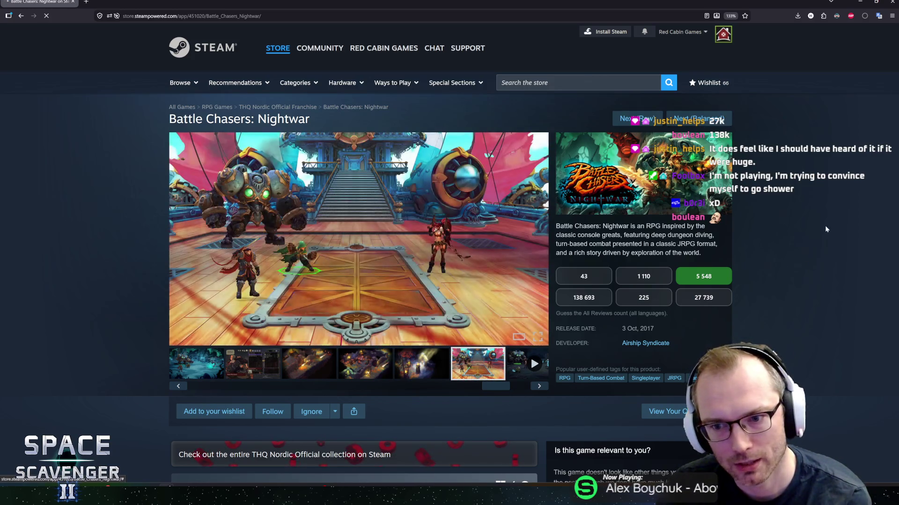
click(697, 119)
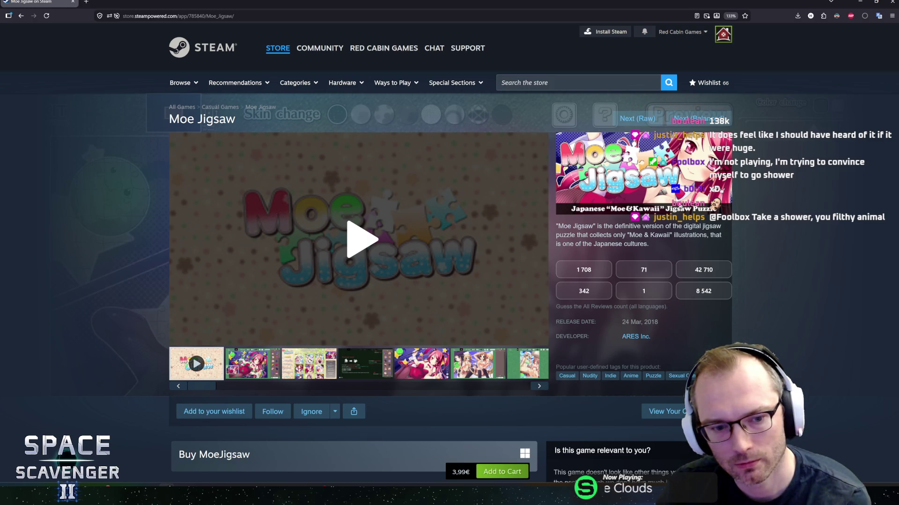
click(367, 251)
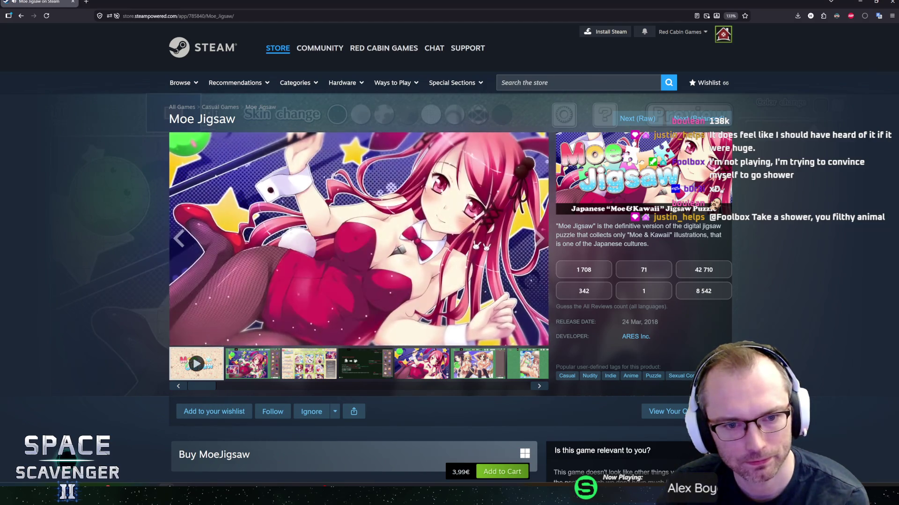
scroll(392, 272, down, 5)
scroll(154, 261, up, 5)
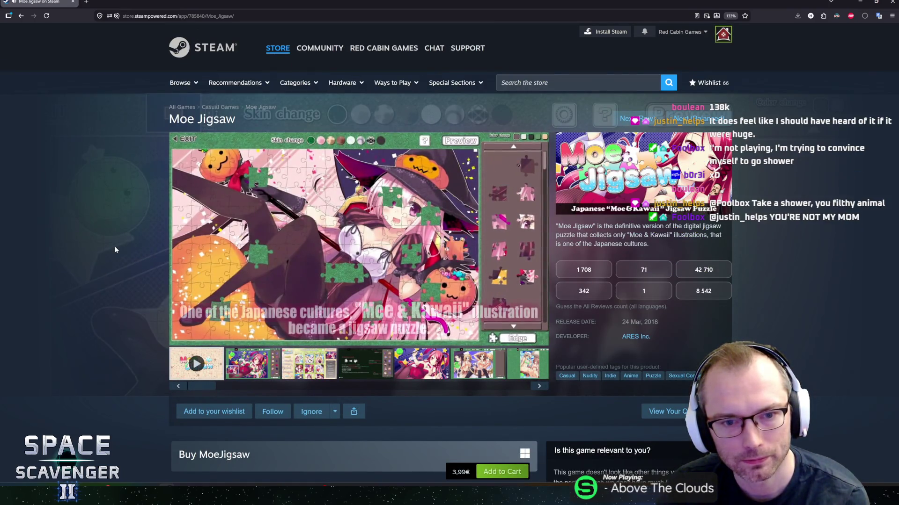
mouse_move(226, 253)
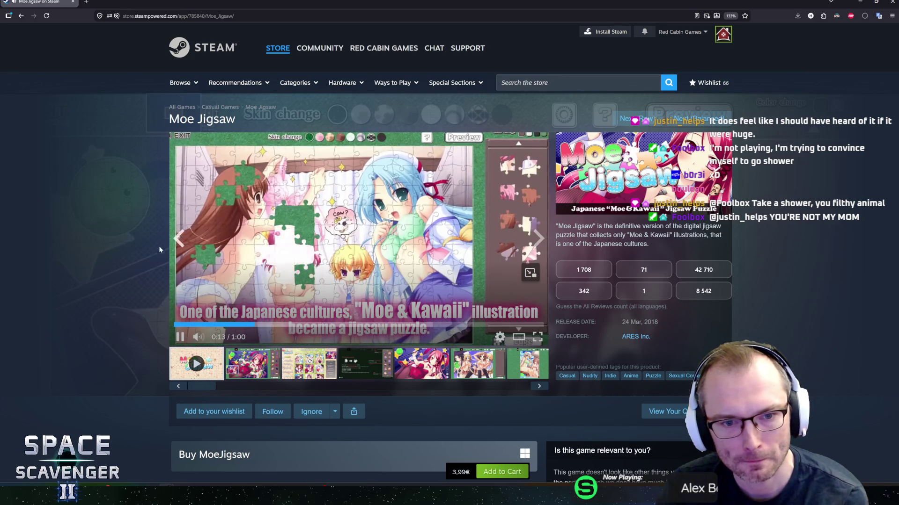
scroll(130, 239, down, 10)
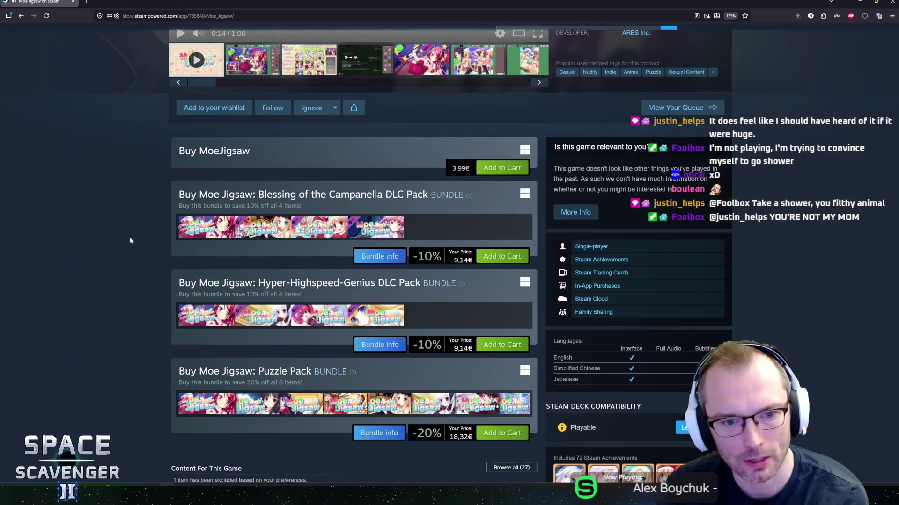
scroll(130, 239, down, 6)
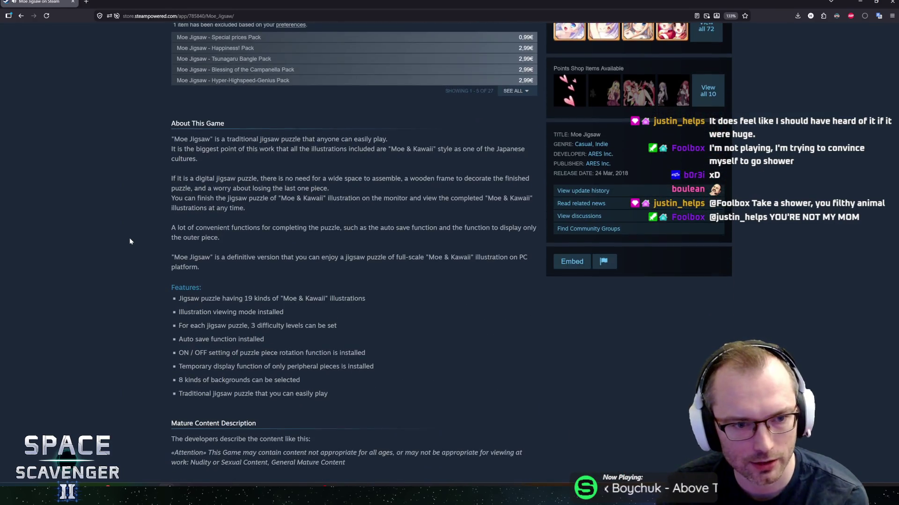
scroll(144, 258, down, 6)
scroll(144, 258, up, 7)
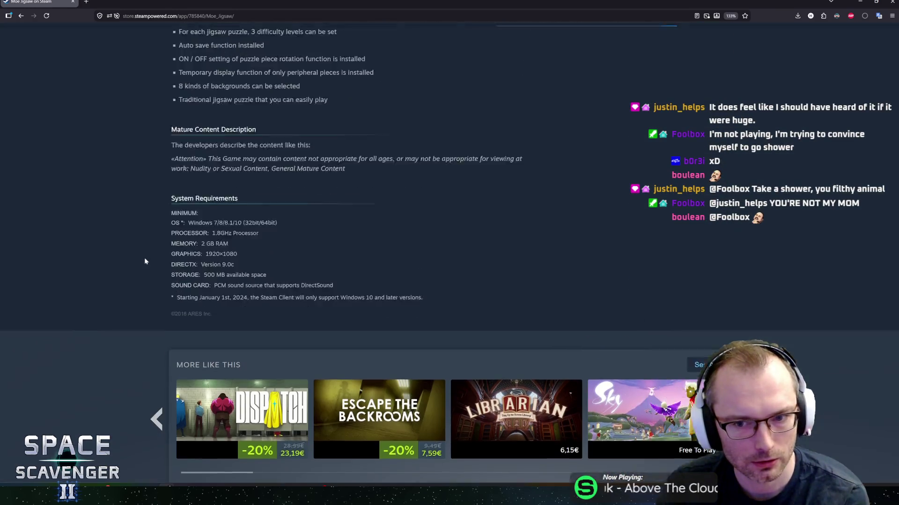
scroll(144, 257, down, 1)
scroll(144, 257, up, 3)
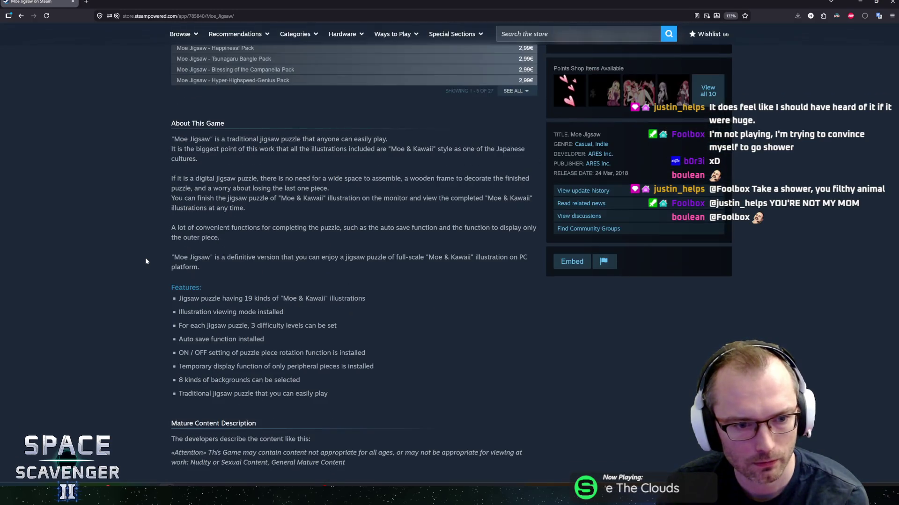
scroll(146, 261, up, 4)
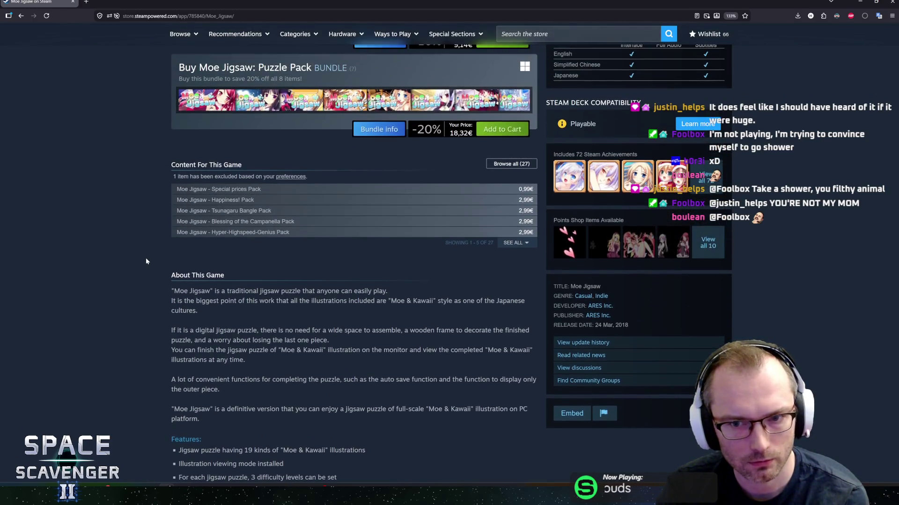
scroll(146, 261, up, 2)
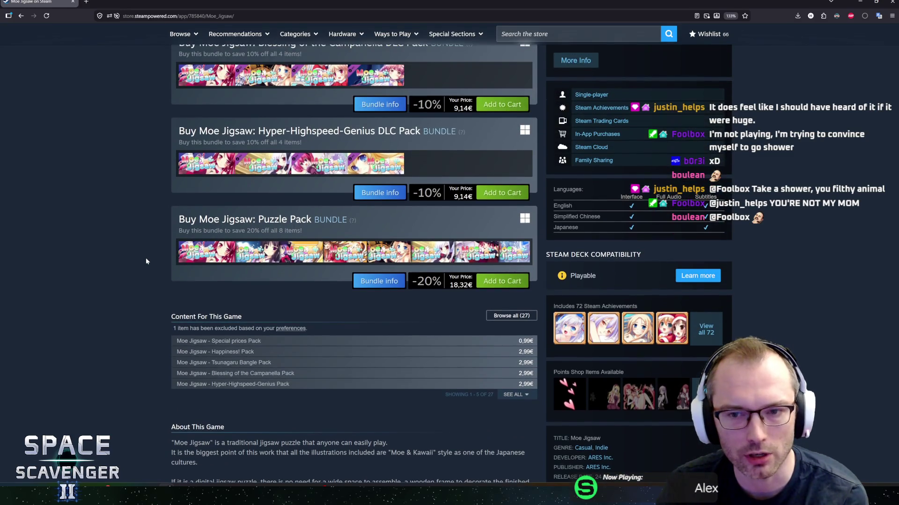
scroll(146, 261, up, 3)
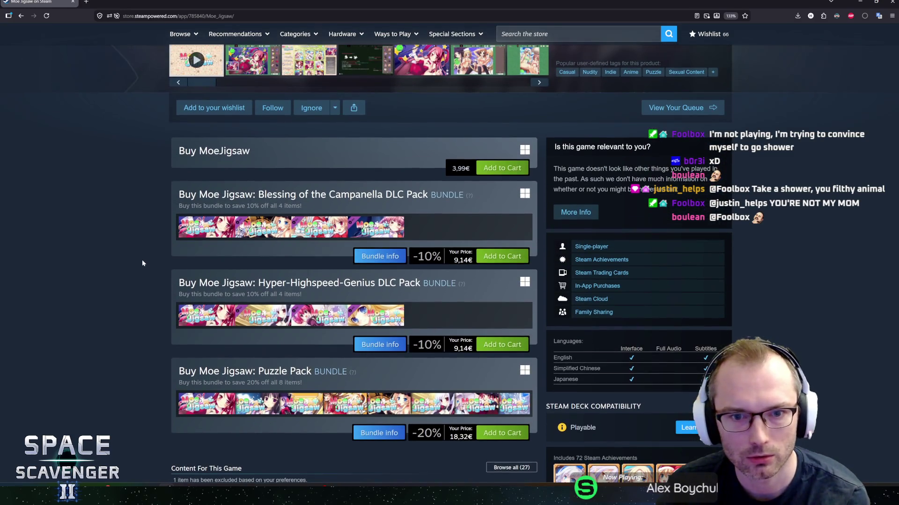
scroll(140, 262, down, 1)
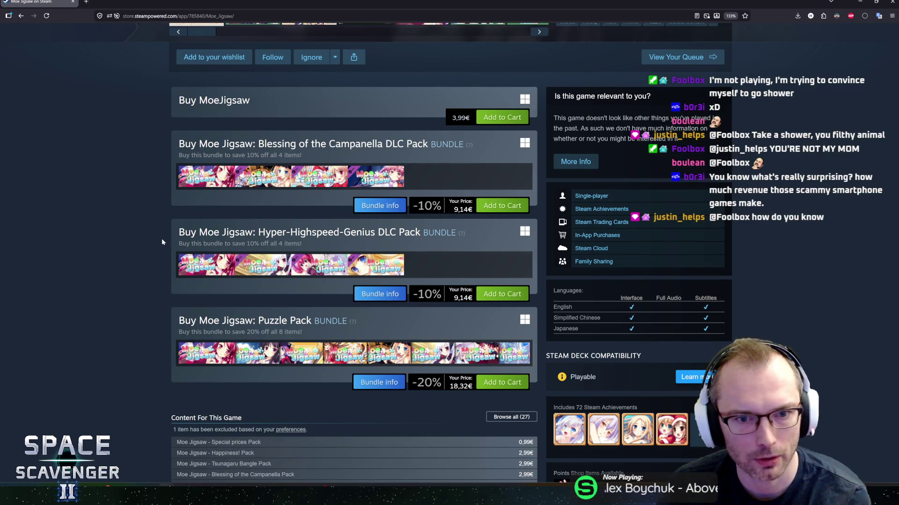
scroll(128, 243, up, 1)
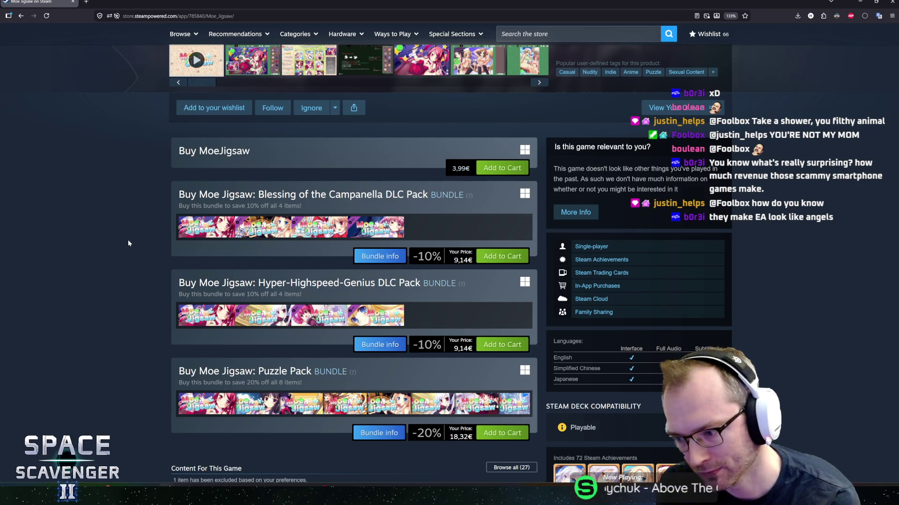
scroll(128, 239, up, 2)
scroll(141, 240, down, 3)
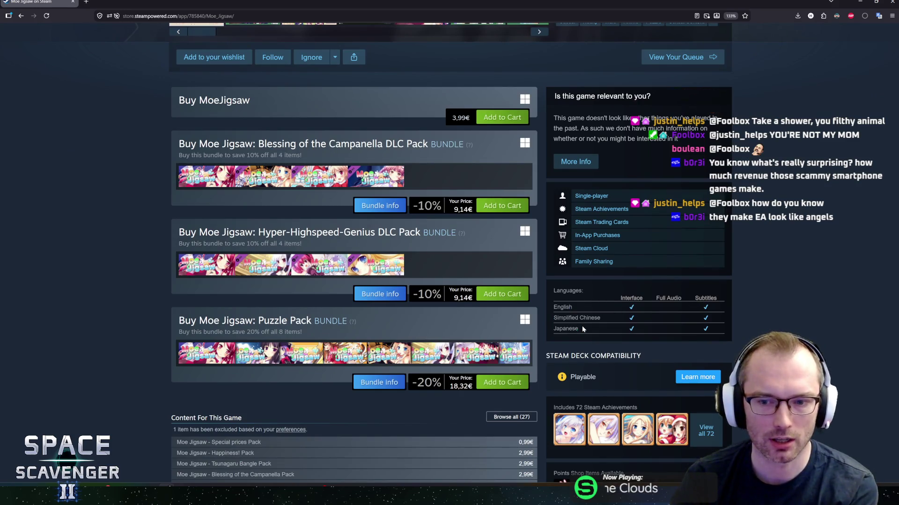
scroll(781, 287, up, 7)
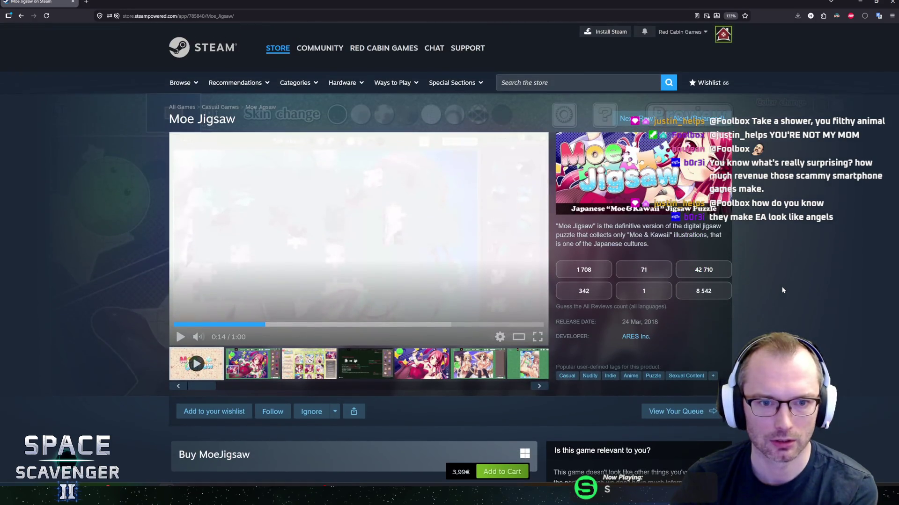
Step: Select and then clear parts of the Moe Jigsaw description text
mouse_move(557, 226)
mouse_down()
mouse_move(619, 227)
mouse_move(650, 244)
mouse_move(563, 226)
mouse_up()
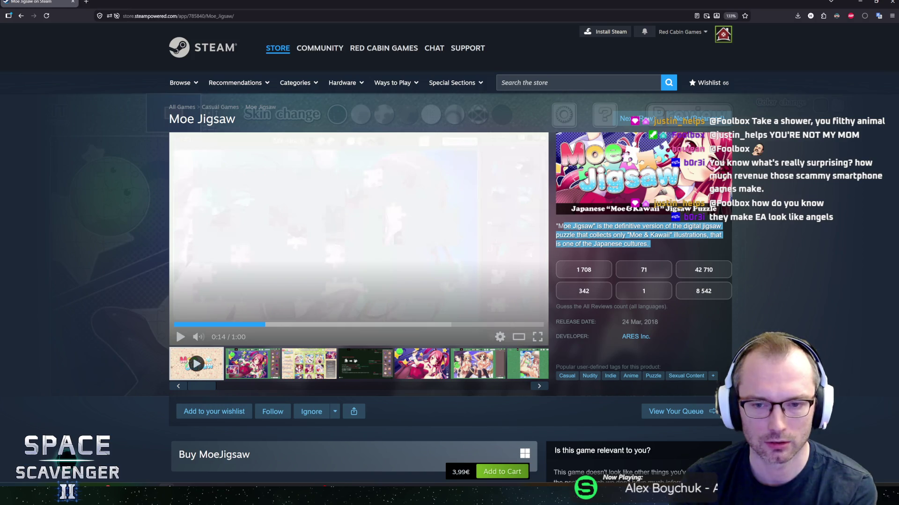
click(563, 226)
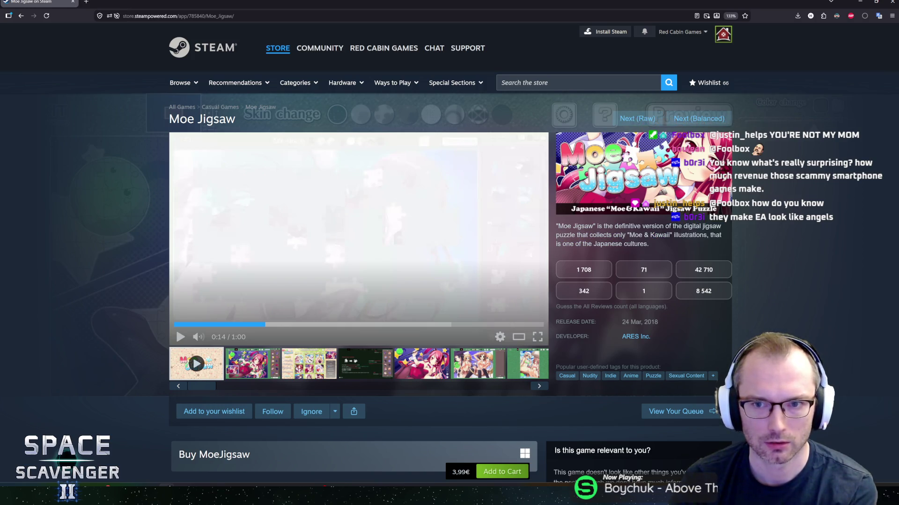
mouse_move(563, 226)
mouse_down()
mouse_move(650, 244)
mouse_move(575, 235)
mouse_up()
click(576, 235)
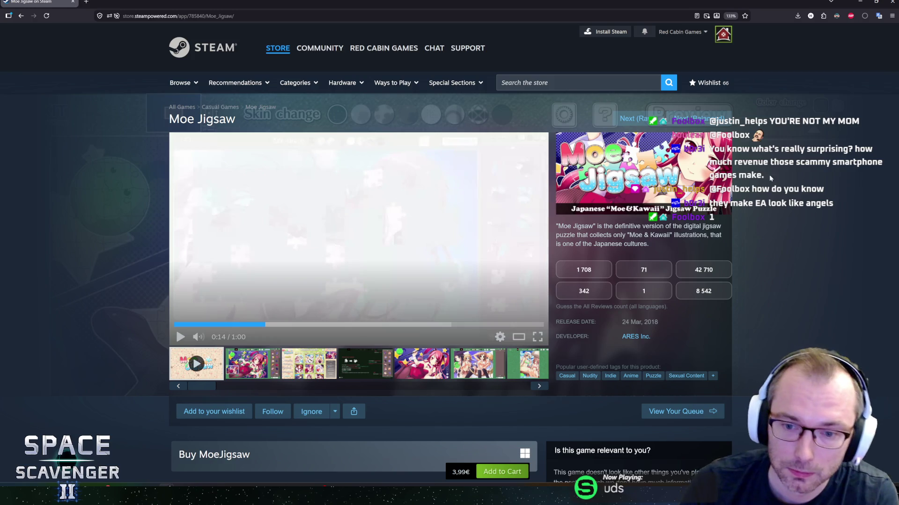
Step: Guess 1 708 as Moe Jigsaw's review count and move on to the next game
scroll(786, 217, down, 5)
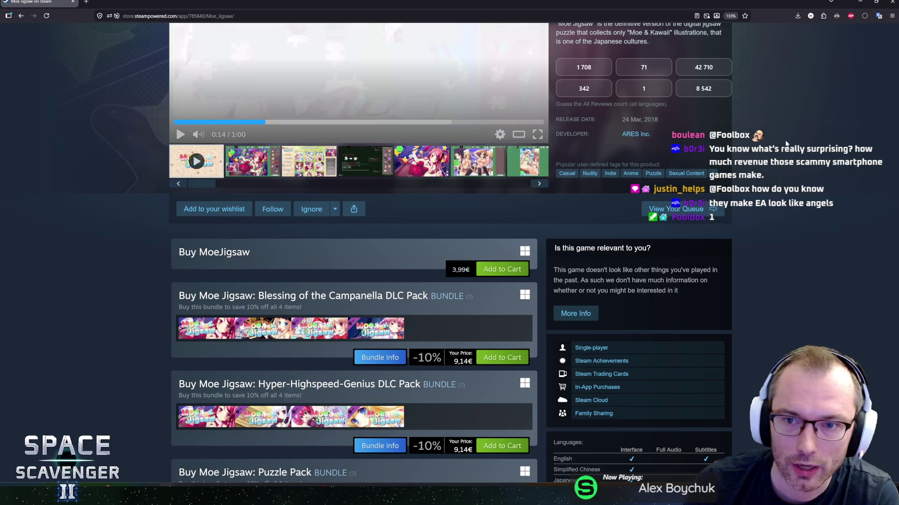
scroll(627, 276, up, 5)
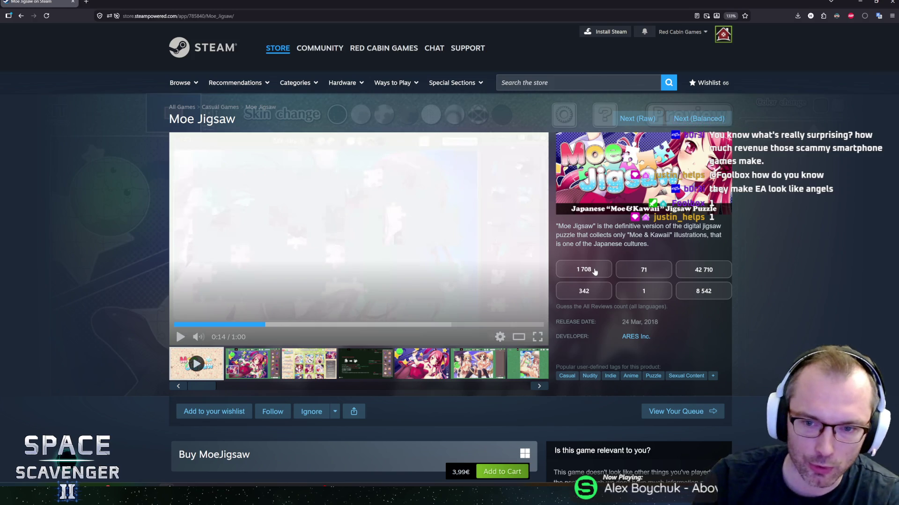
scroll(597, 269, down, 4)
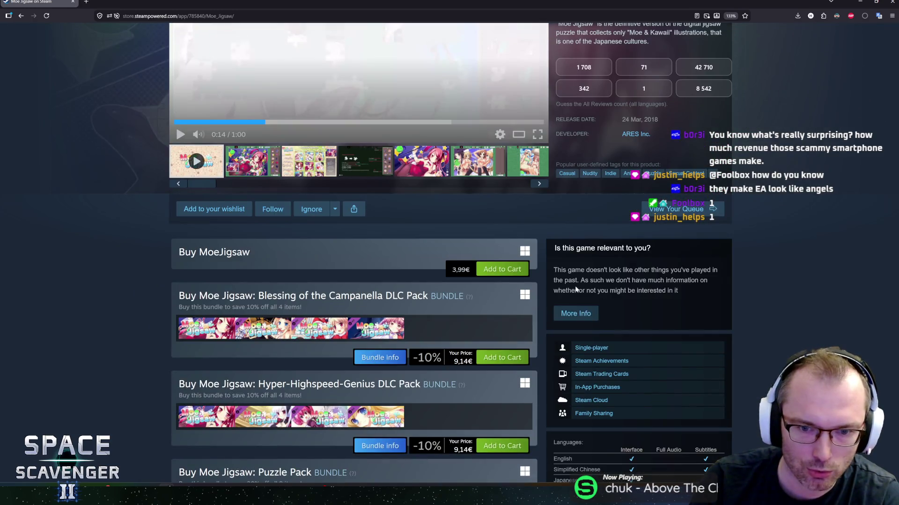
scroll(594, 271, up, 4)
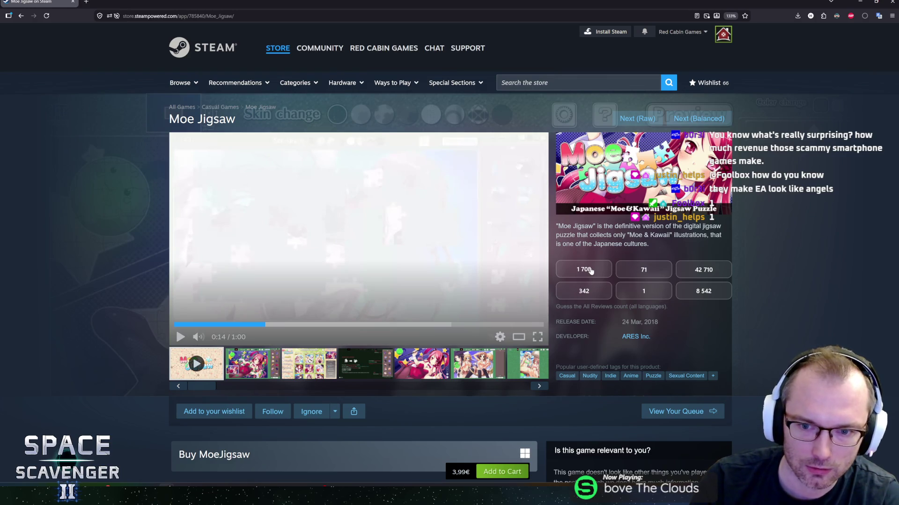
click(591, 271)
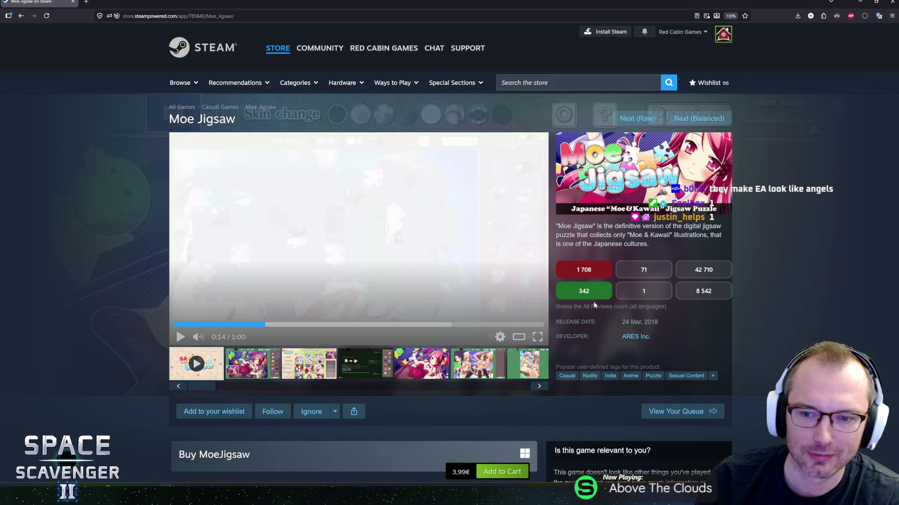
click(696, 120)
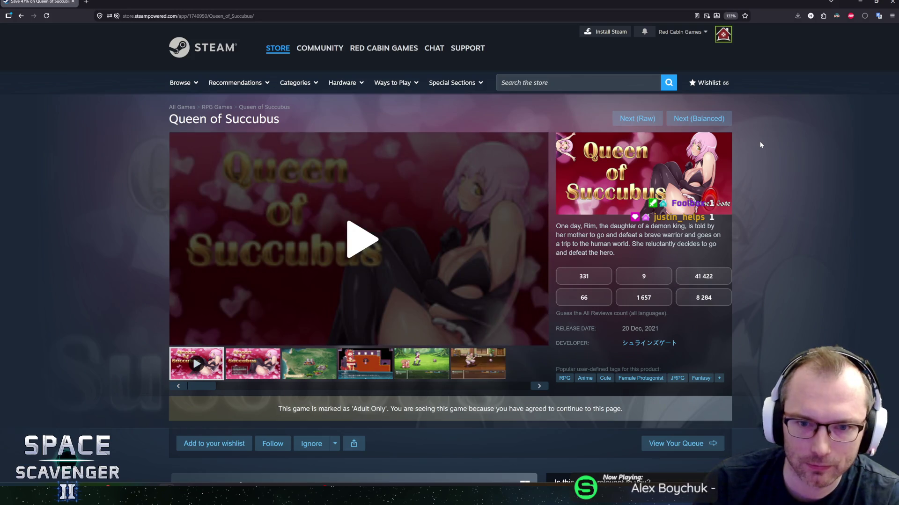
Step: Browse the world-map, throne-room, forest battle and shop battle screenshots of Queen of Succubus
scroll(745, 167, down, 4)
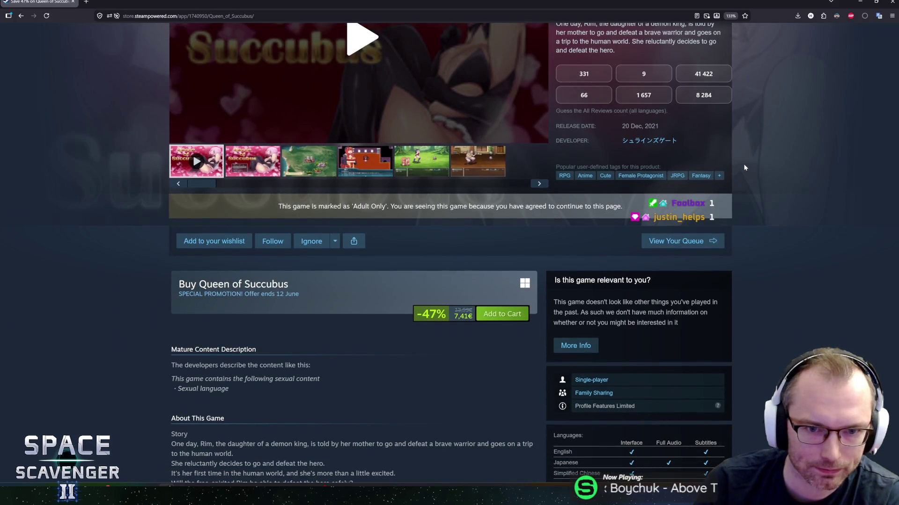
scroll(747, 289, up, 4)
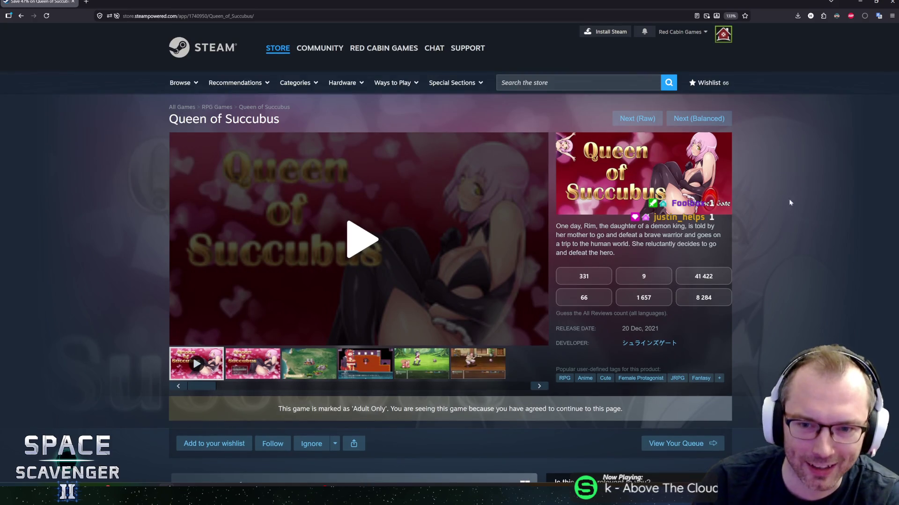
scroll(790, 203, down, 5)
scroll(789, 202, down, 10)
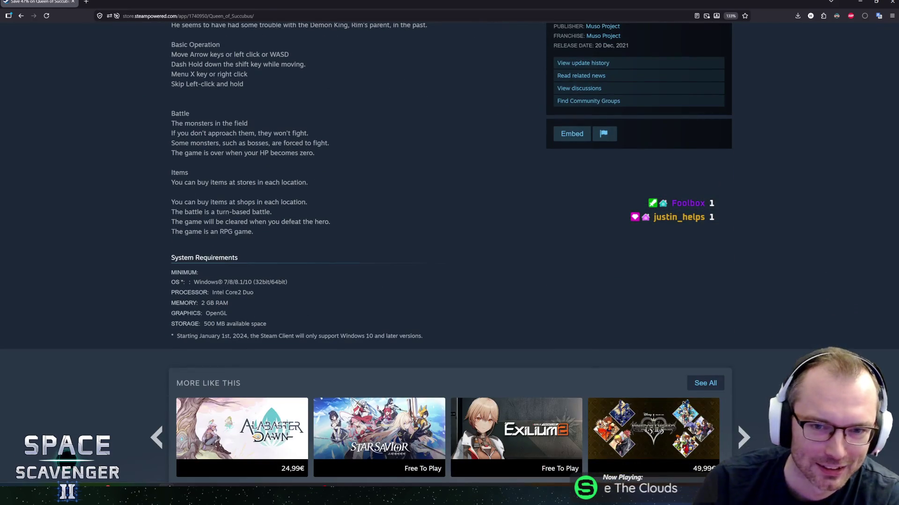
scroll(180, 259, up, 6)
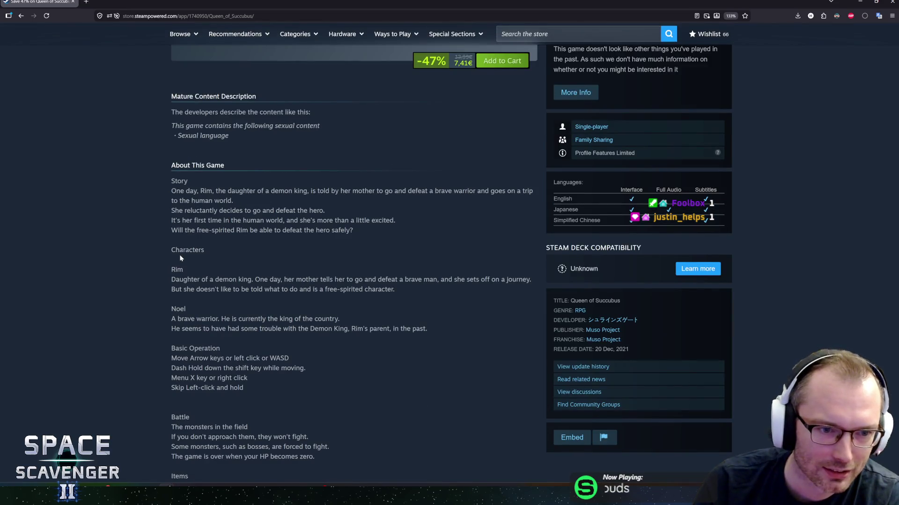
scroll(180, 259, up, 1)
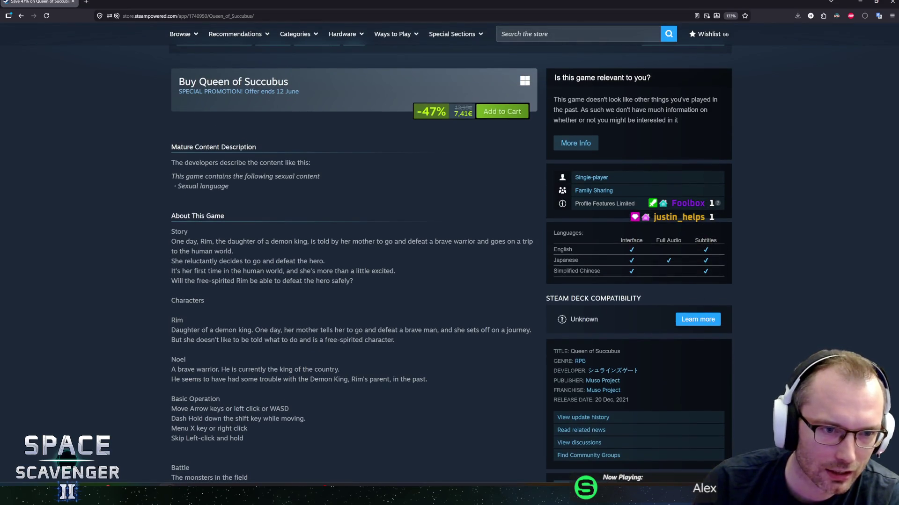
scroll(183, 255, down, 5)
scroll(356, 262, up, 6)
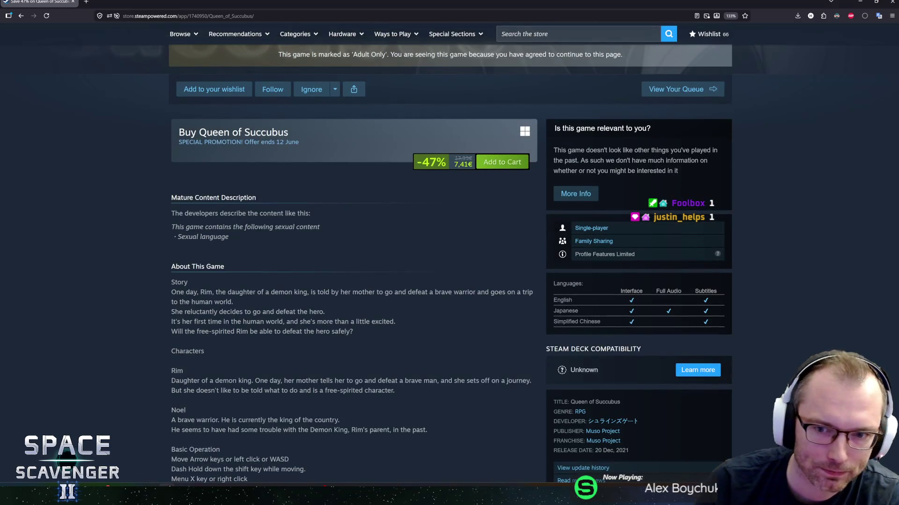
scroll(327, 309, up, 6)
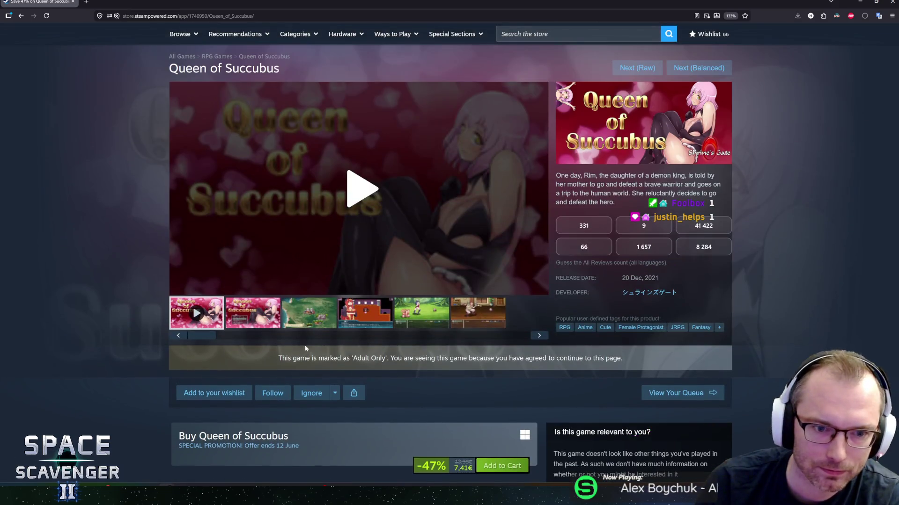
click(313, 316)
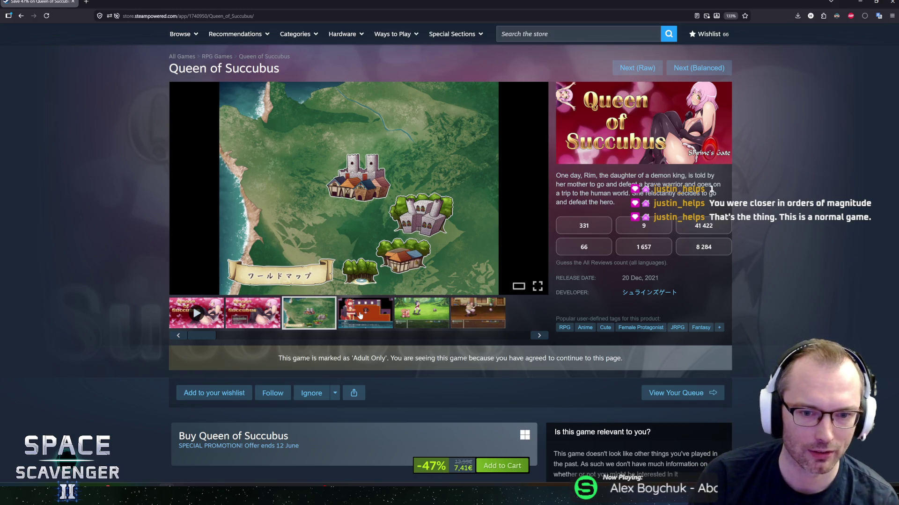
click(358, 316)
click(418, 317)
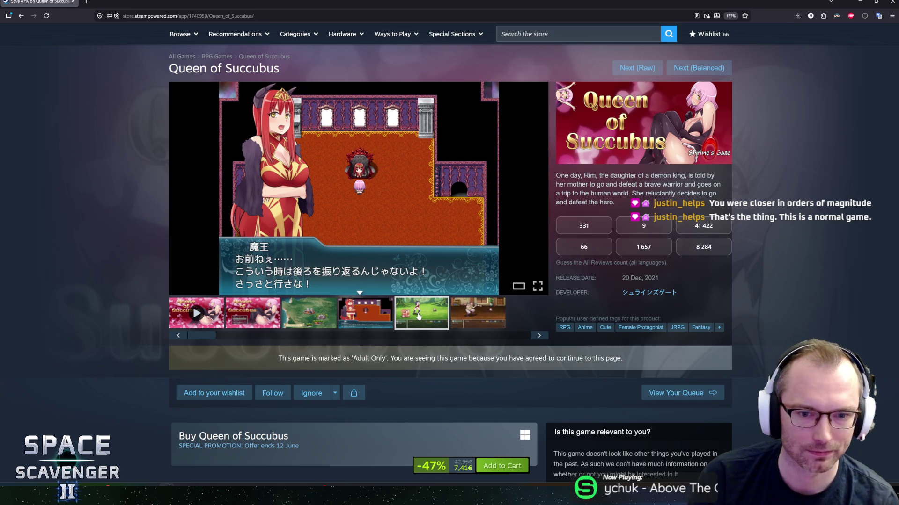
click(469, 312)
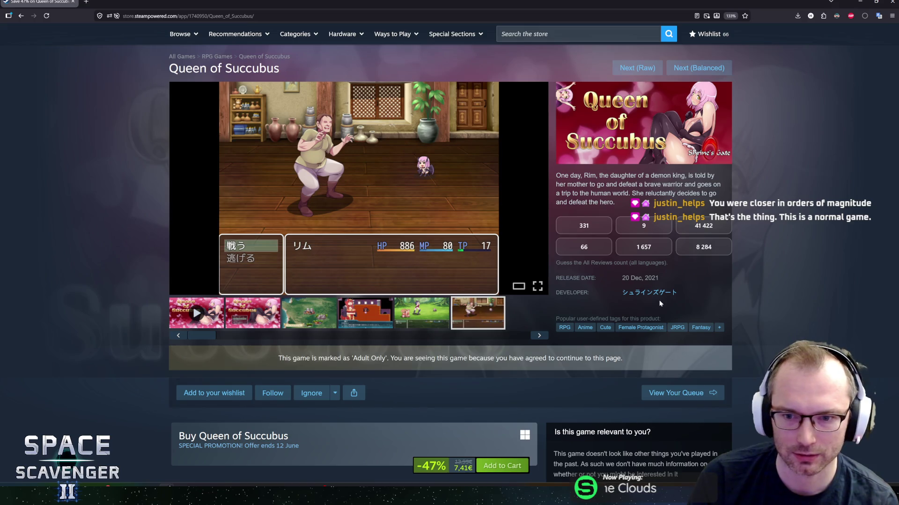
Step: Select and clear the release date, then pause the Queen of Succubus trailer
drag(622, 278, 627, 279)
click(777, 298)
scroll(777, 298, down, 5)
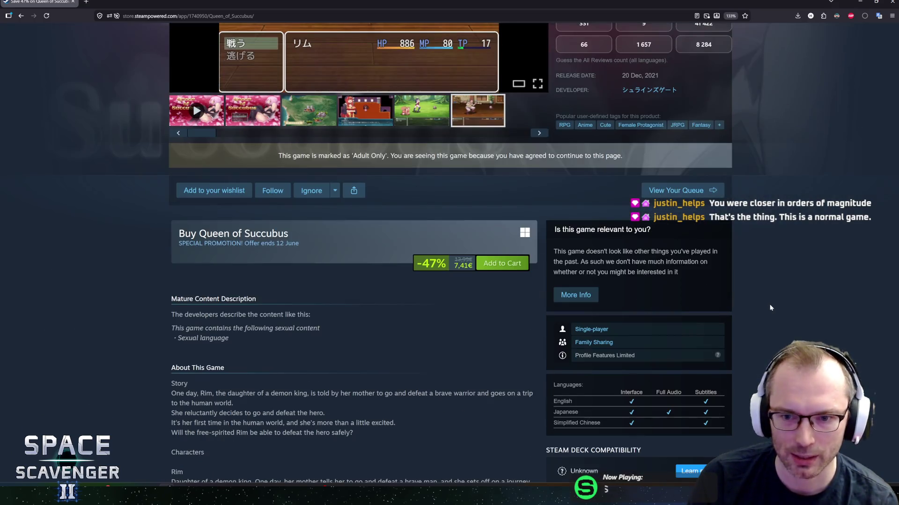
scroll(765, 312, down, 2)
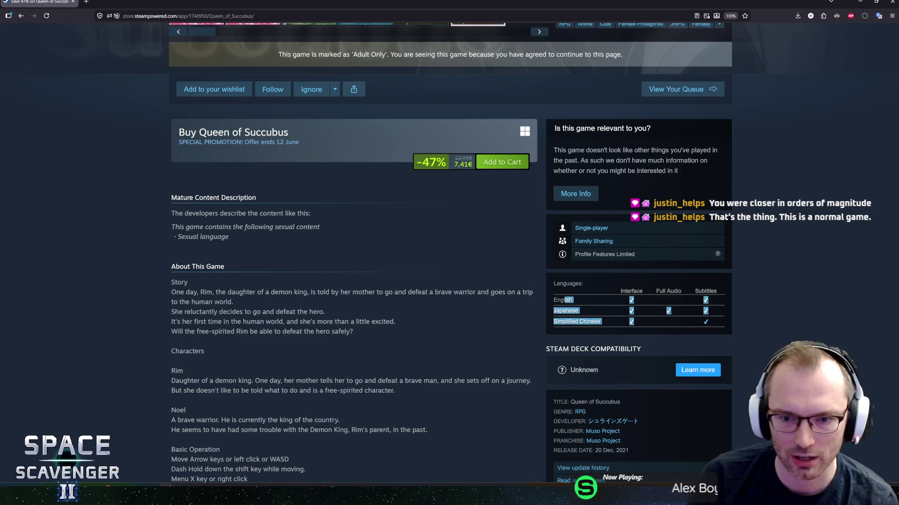
drag(676, 320, 589, 296)
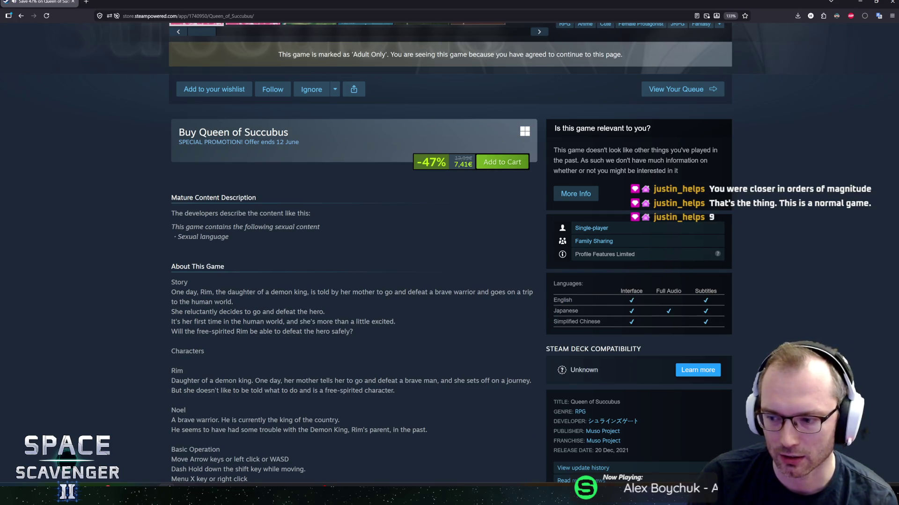
scroll(335, 240, up, 8)
click(335, 240)
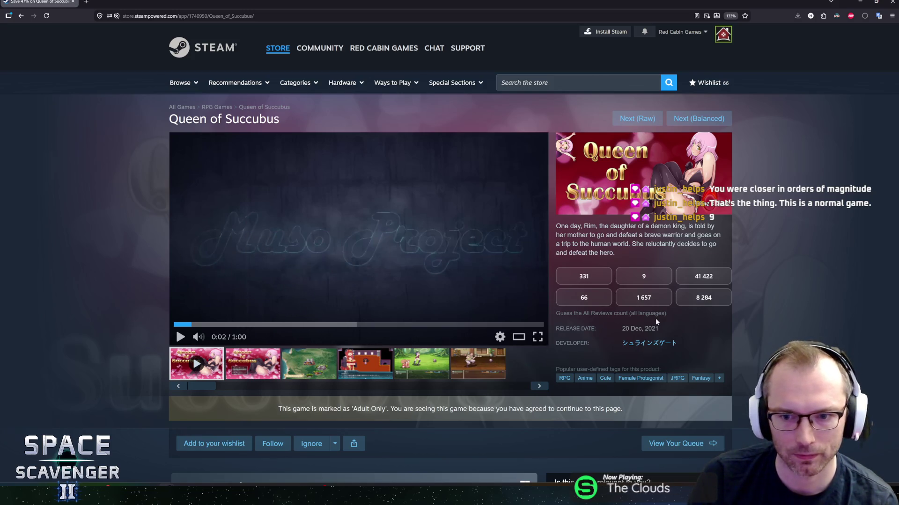
Step: Select the 47 in the discount badge, then load the next game in the queue
scroll(455, 237, down, 5)
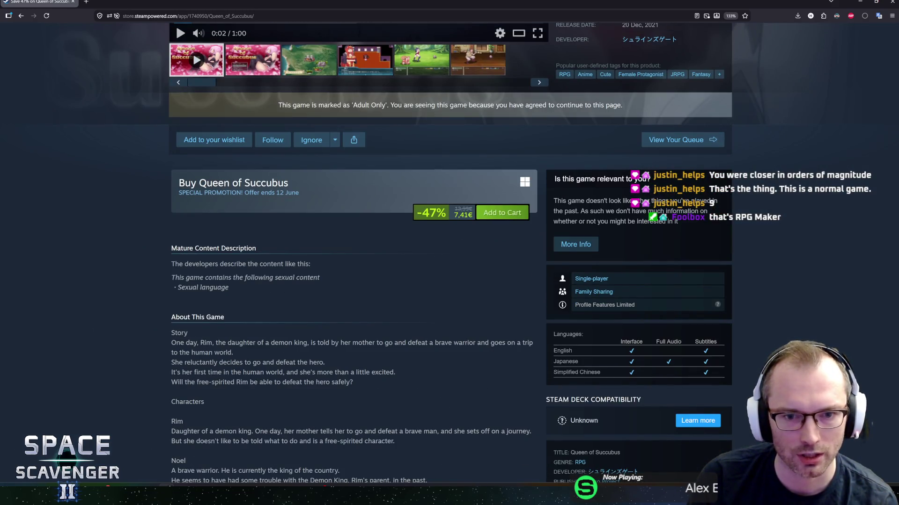
double_click(429, 213)
scroll(451, 292, up, 5)
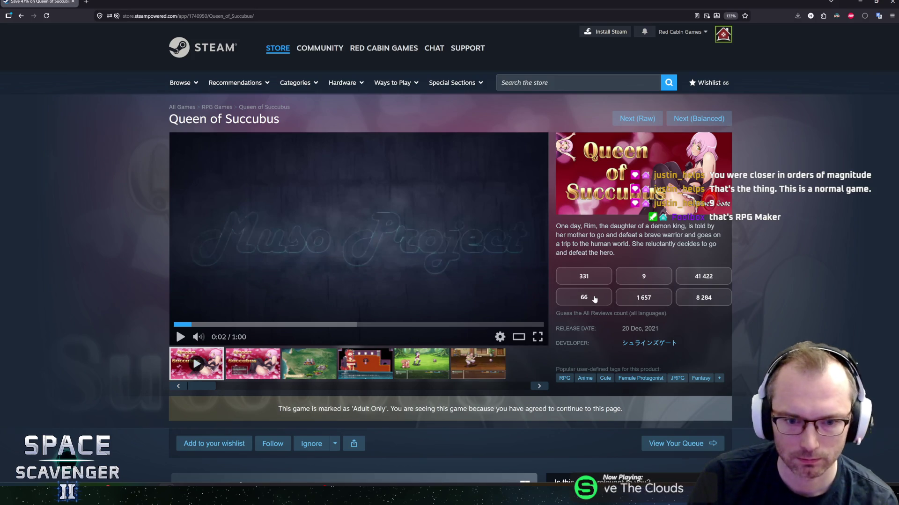
scroll(594, 299, down, 5)
scroll(498, 310, up, 5)
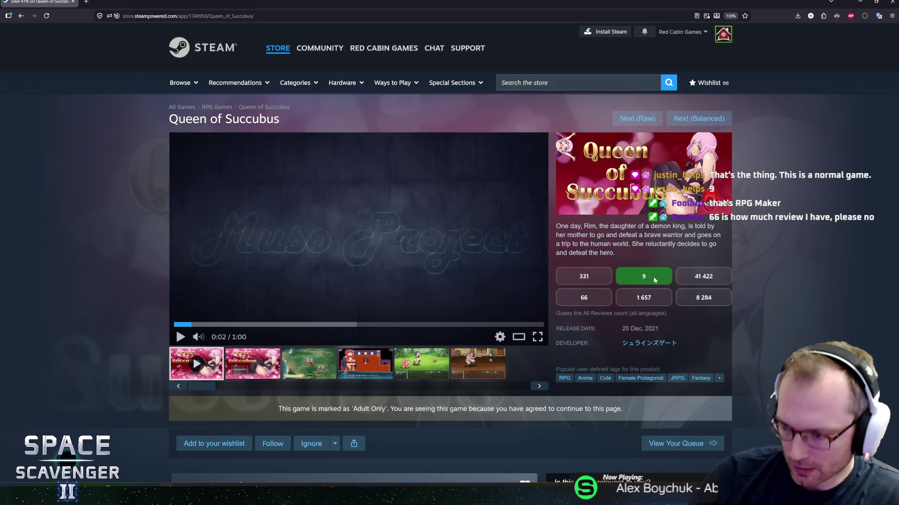
click(705, 119)
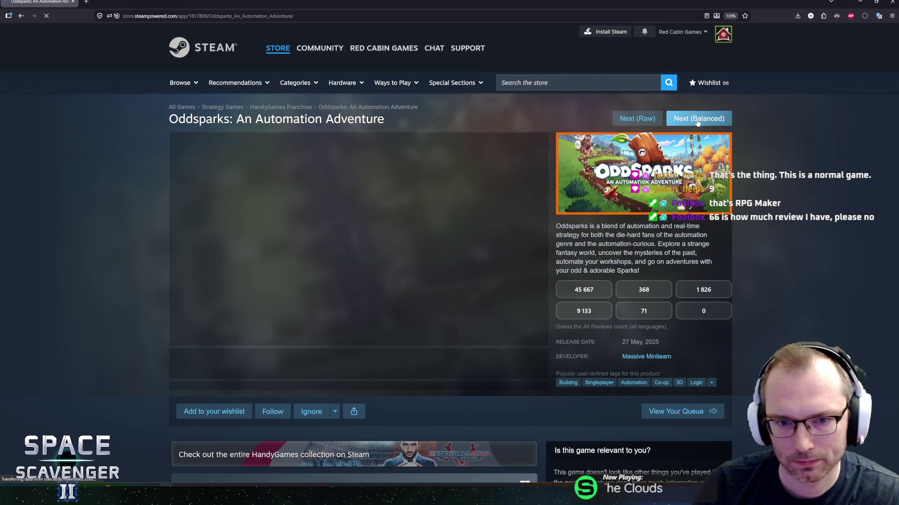
Step: Start playing the Oddsparks release trailer
scroll(728, 273, down, 5)
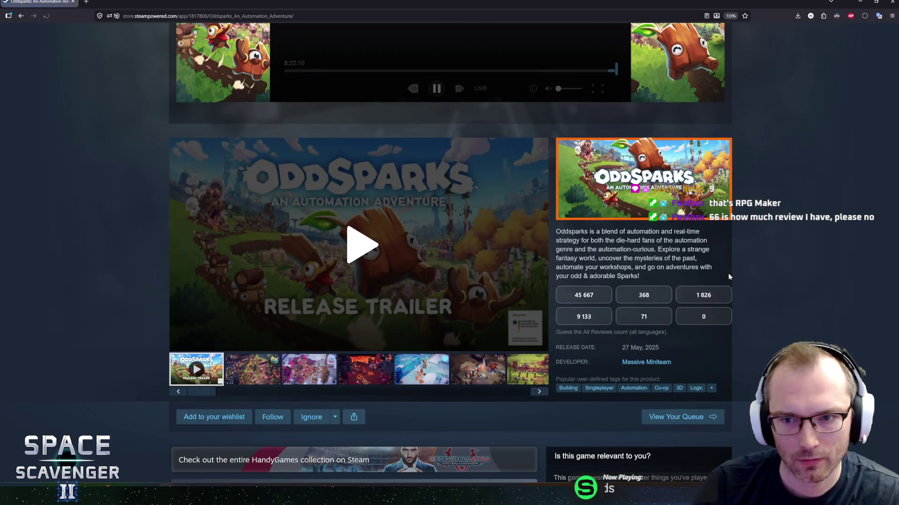
scroll(733, 265, up, 4)
scroll(733, 265, down, 4)
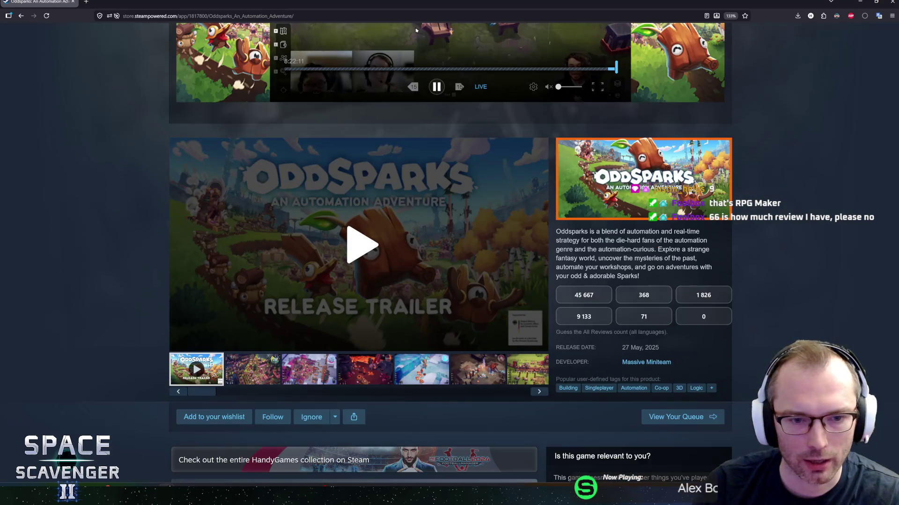
click(361, 245)
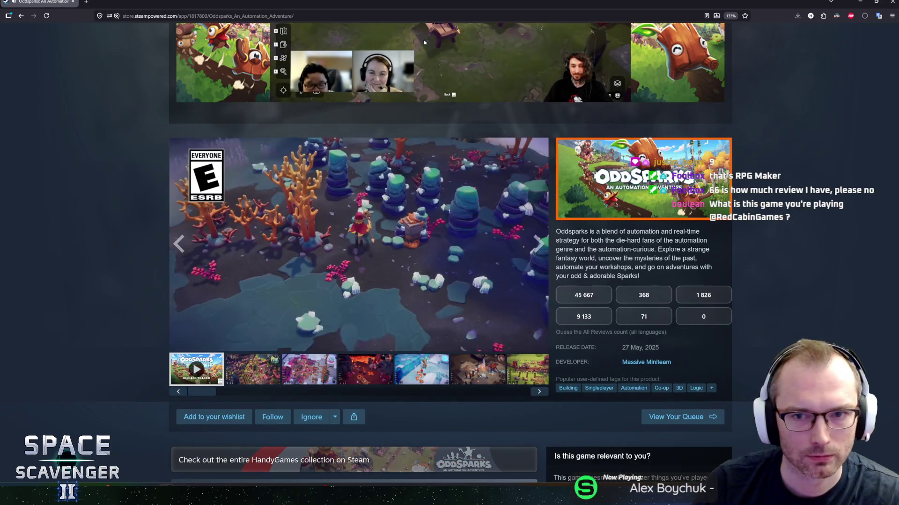
Step: Select and clear the Oddsparks release date, then highlight its description text
scroll(361, 245, down, 1)
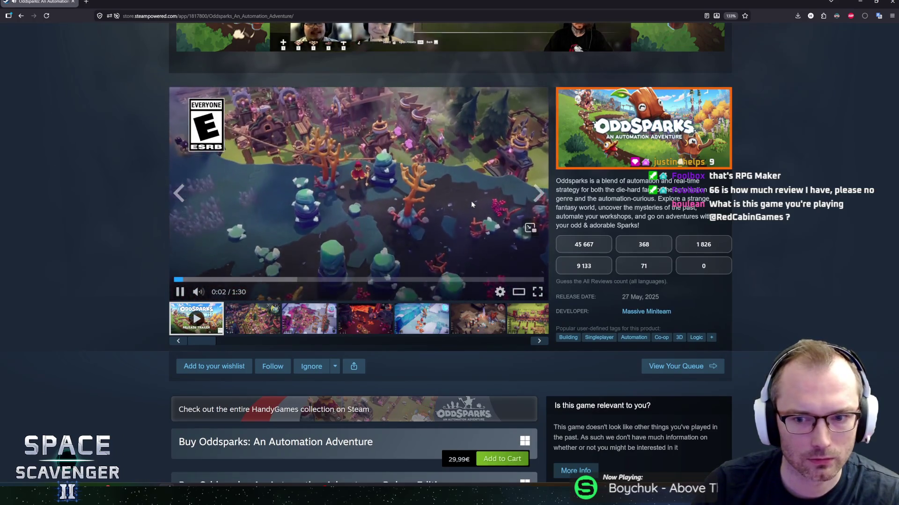
scroll(466, 202, down, 1)
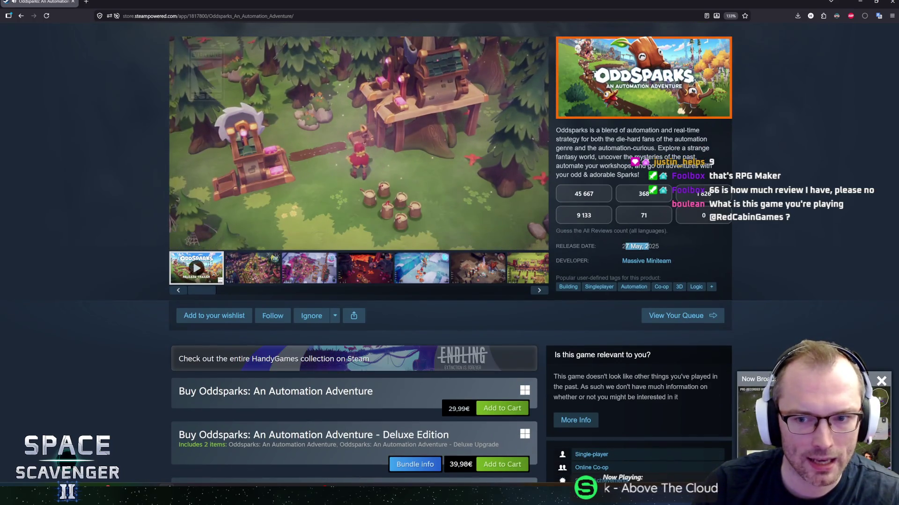
drag(625, 245, 659, 246)
click(92, 225)
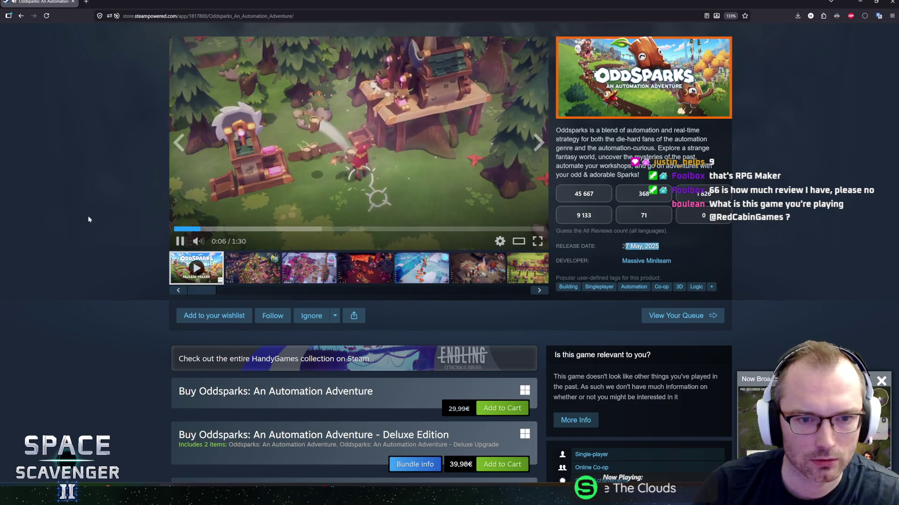
scroll(100, 226, up, 1)
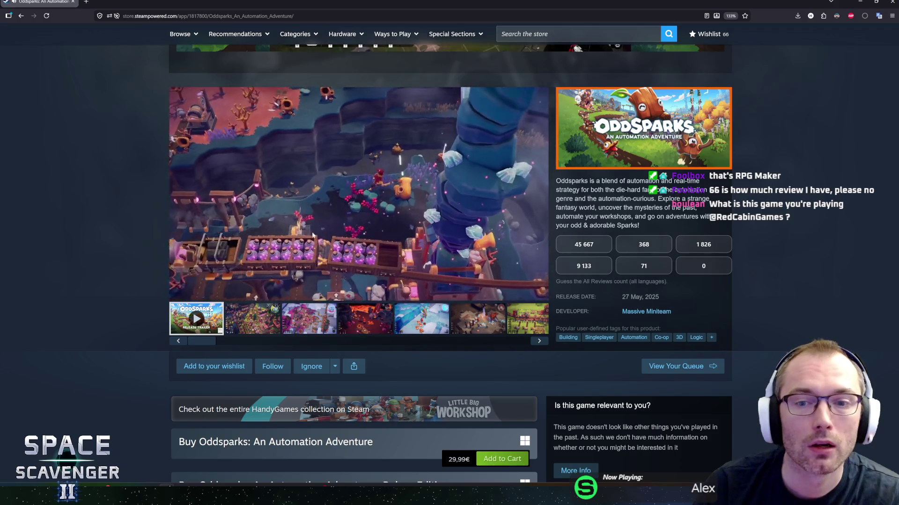
mouse_move(564, 181)
mouse_down()
mouse_move(692, 189)
mouse_move(651, 198)
mouse_move(678, 206)
mouse_move(609, 217)
mouse_move(572, 189)
mouse_up()
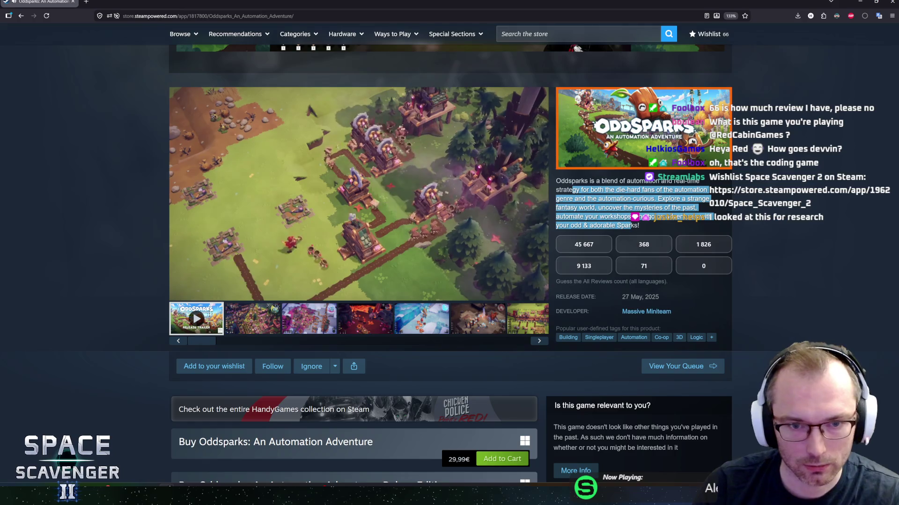
click(572, 189)
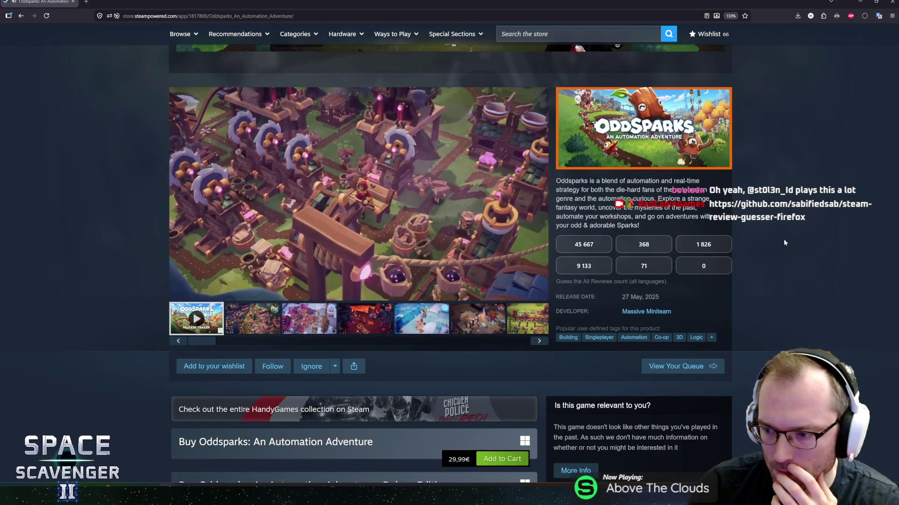
mouse_move(412, 264)
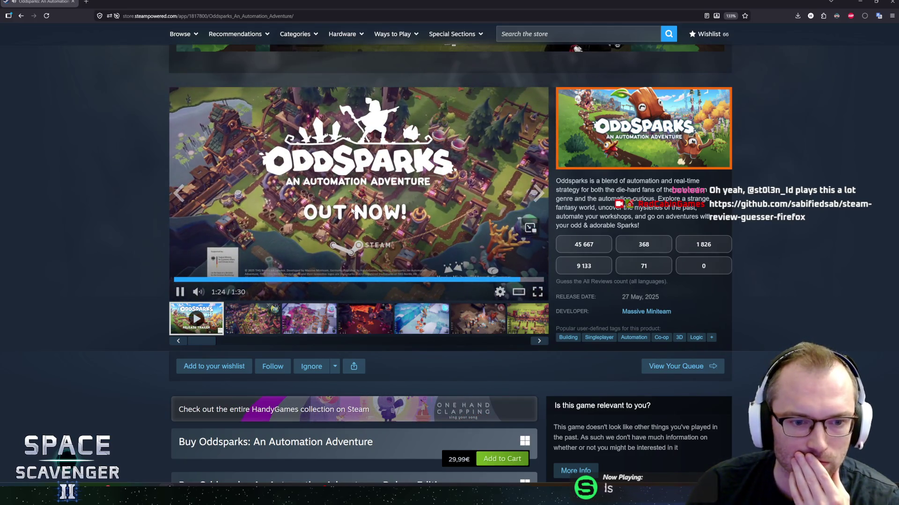
click(265, 325)
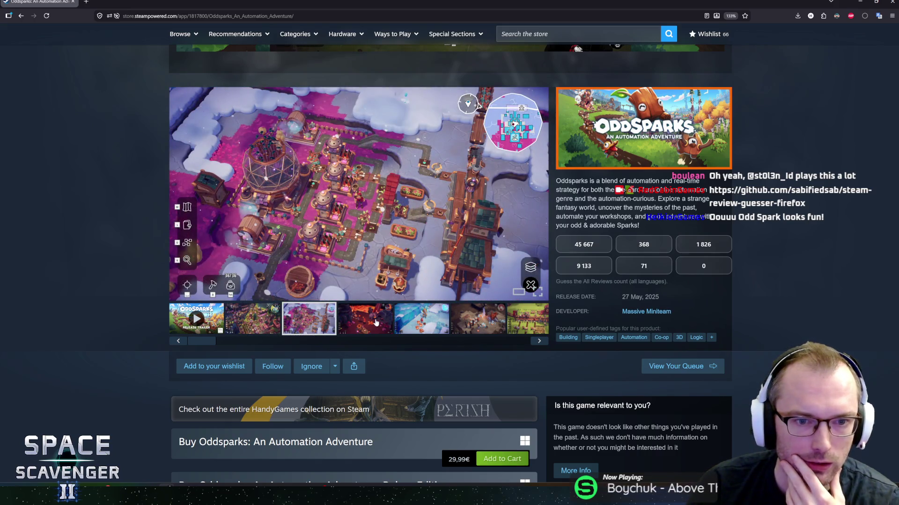
Step: Browse the lava, snow, dark cave, purple, red factory, green base and train screenshots
click(375, 323)
click(422, 322)
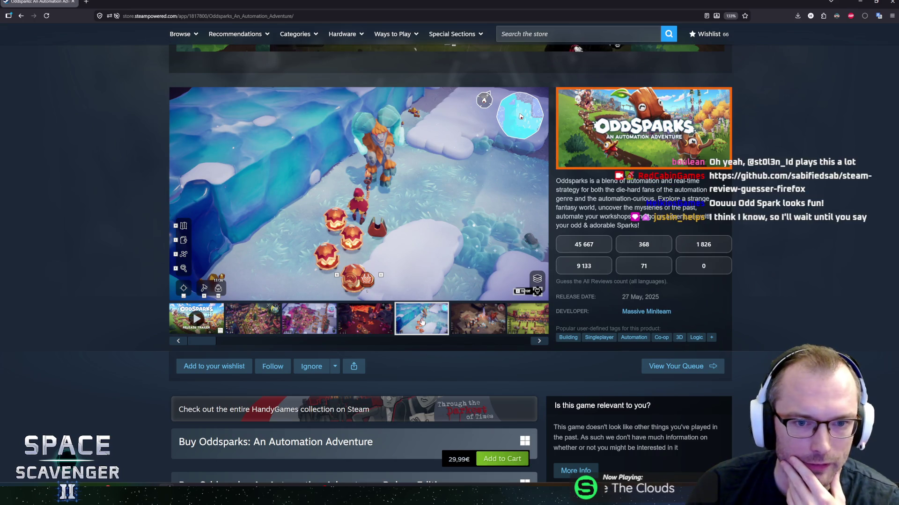
click(483, 325)
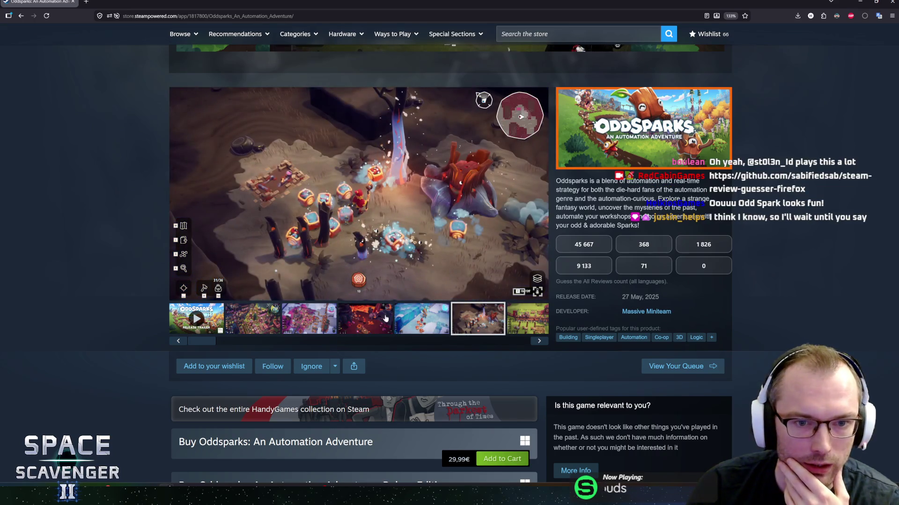
drag(198, 343, 308, 342)
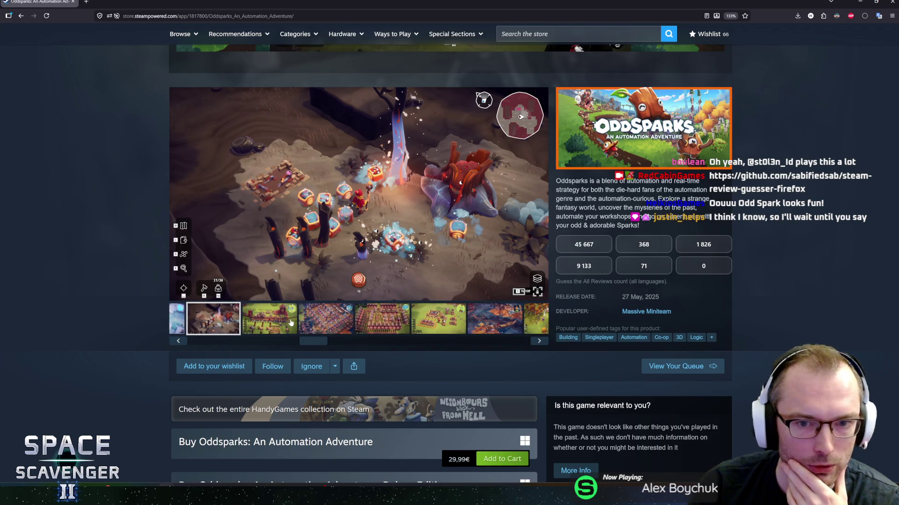
click(327, 320)
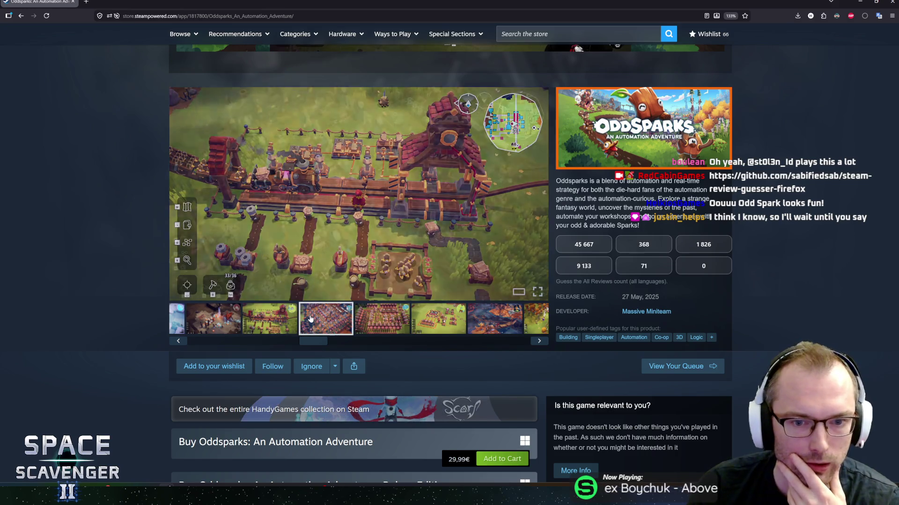
click(366, 317)
click(440, 315)
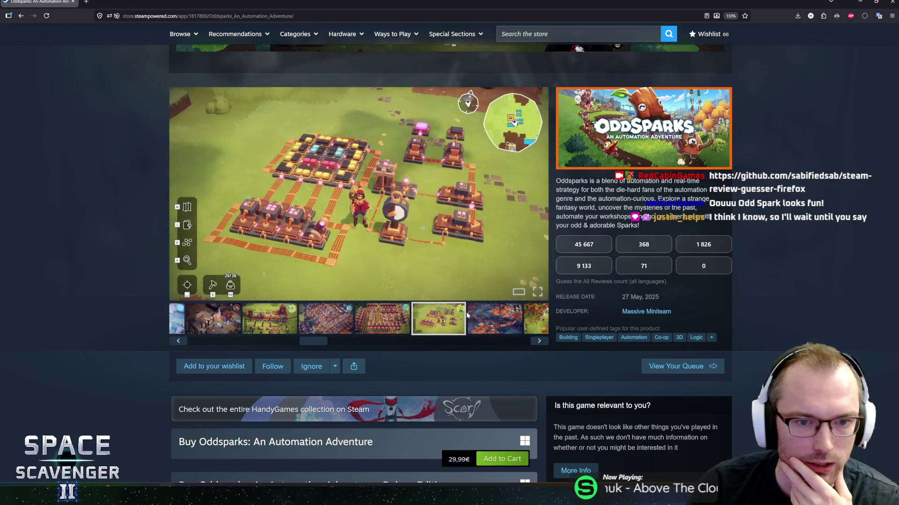
click(478, 314)
drag(363, 343, 522, 351)
scroll(441, 315, down, 3)
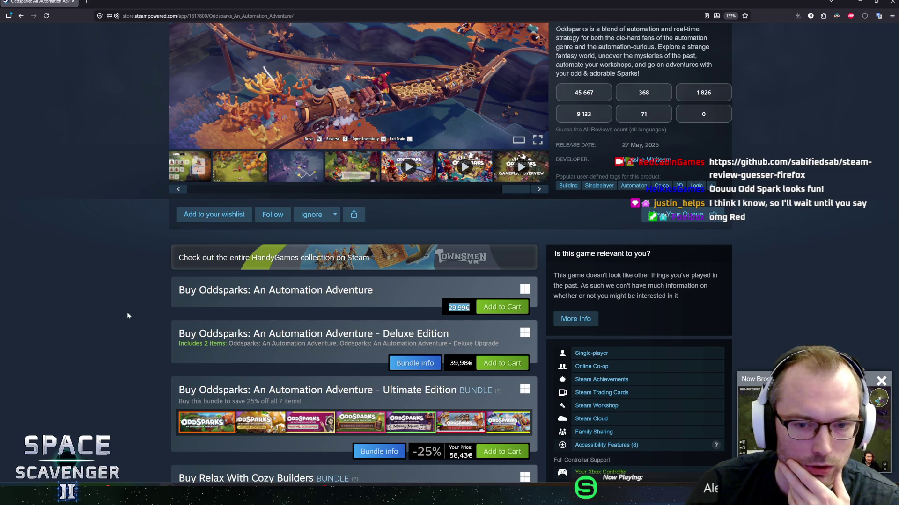
scroll(268, 349, down, 2)
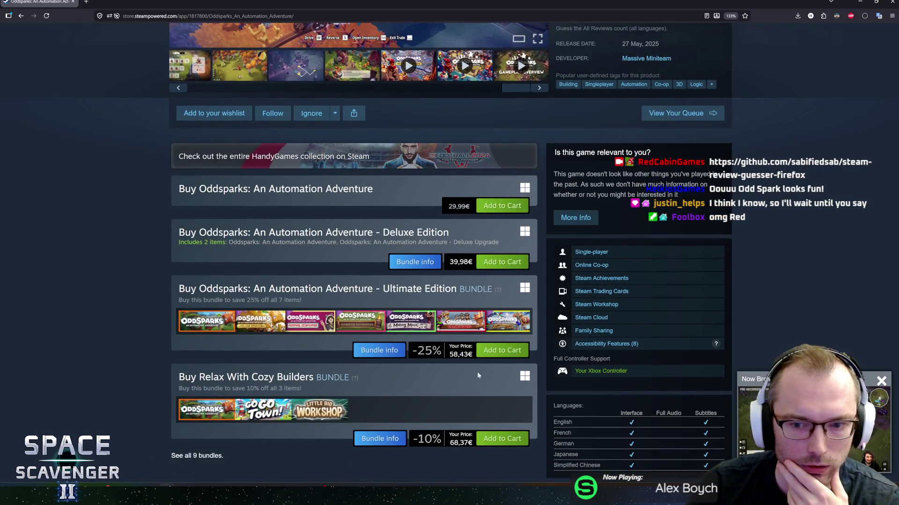
scroll(478, 375, down, 3)
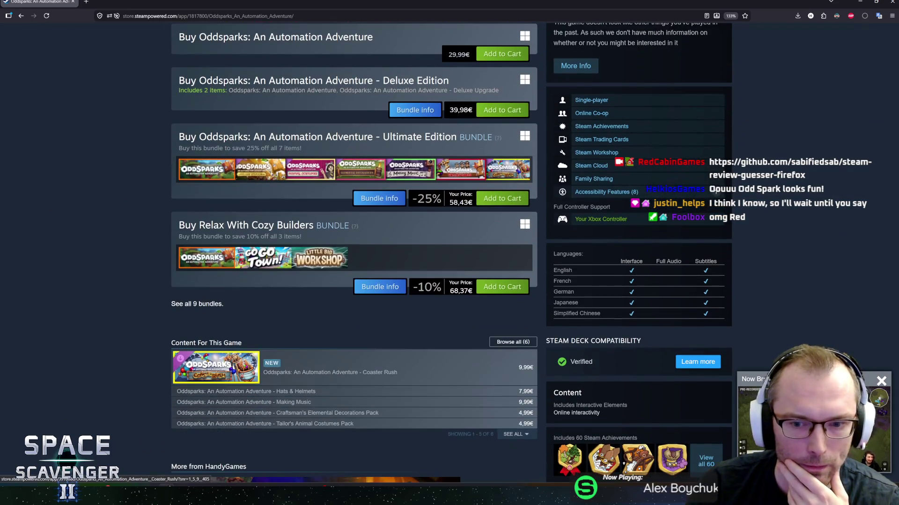
click(601, 316)
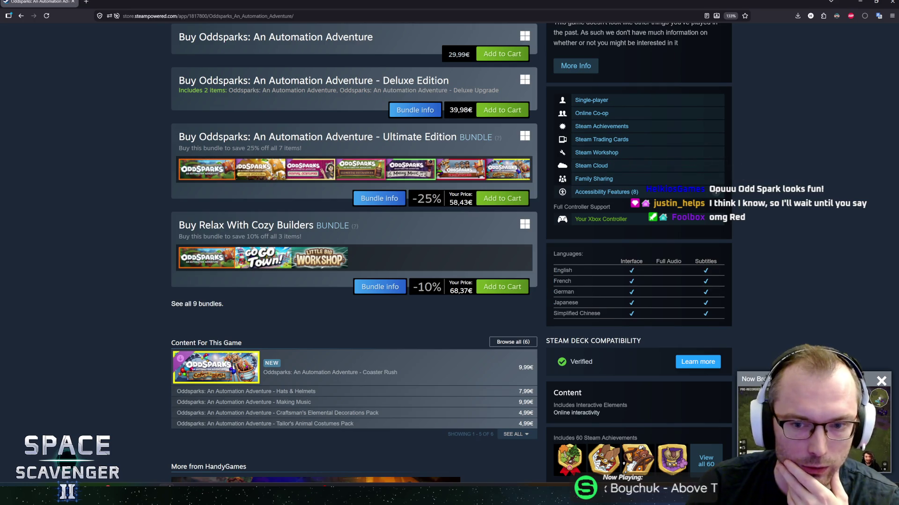
click(589, 313)
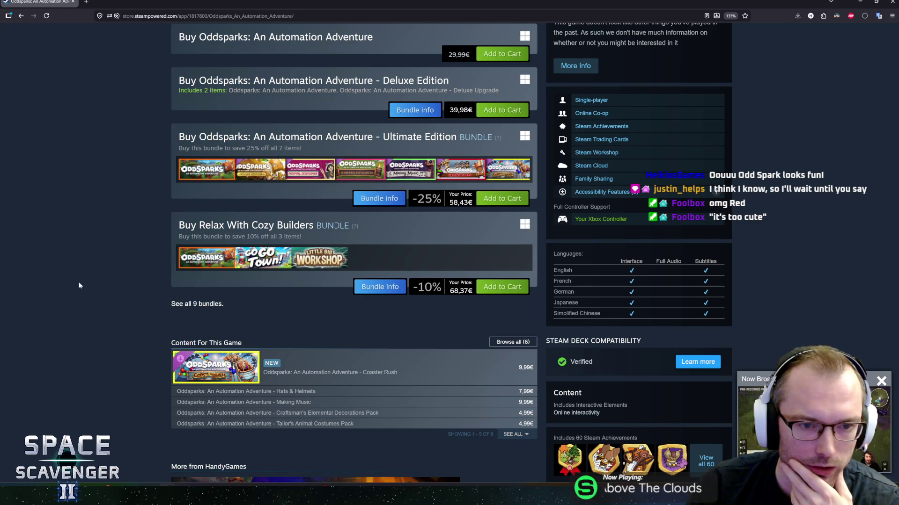
scroll(80, 285, up, 5)
scroll(83, 286, down, 2)
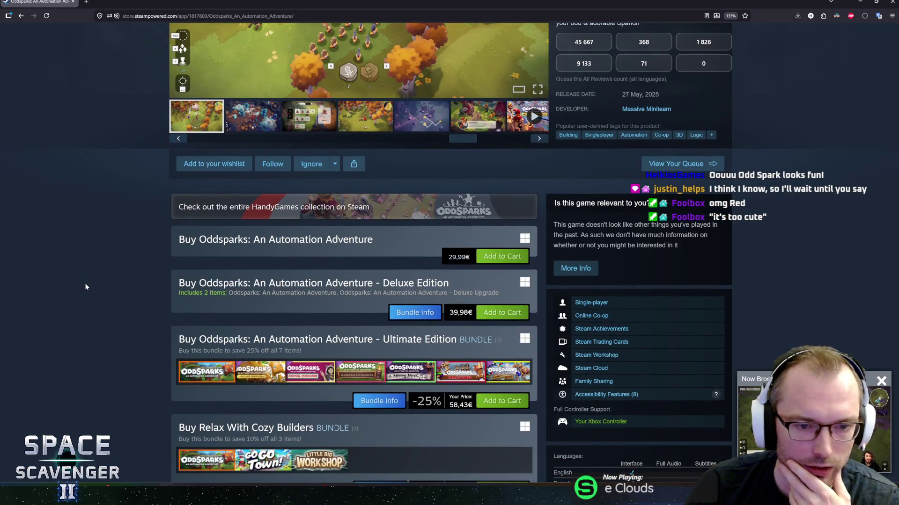
scroll(87, 287, up, 10)
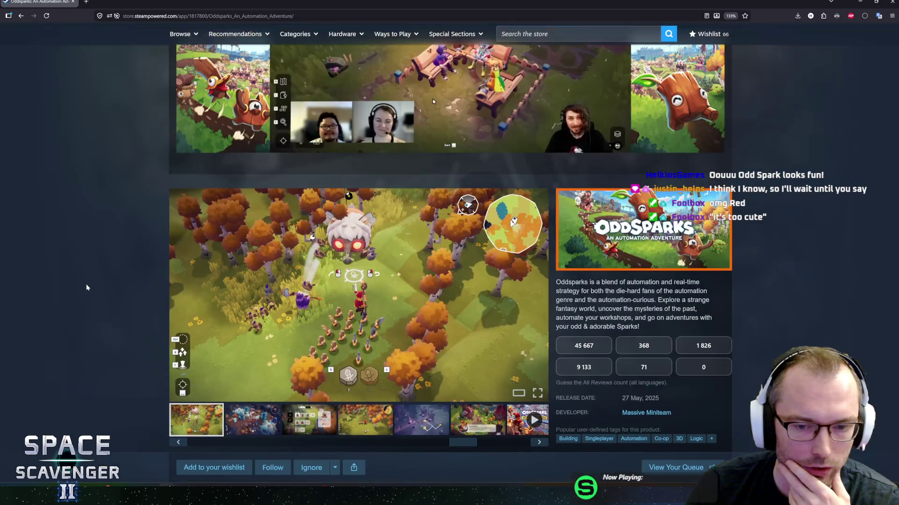
scroll(92, 288, down, 5)
scroll(91, 287, down, 1)
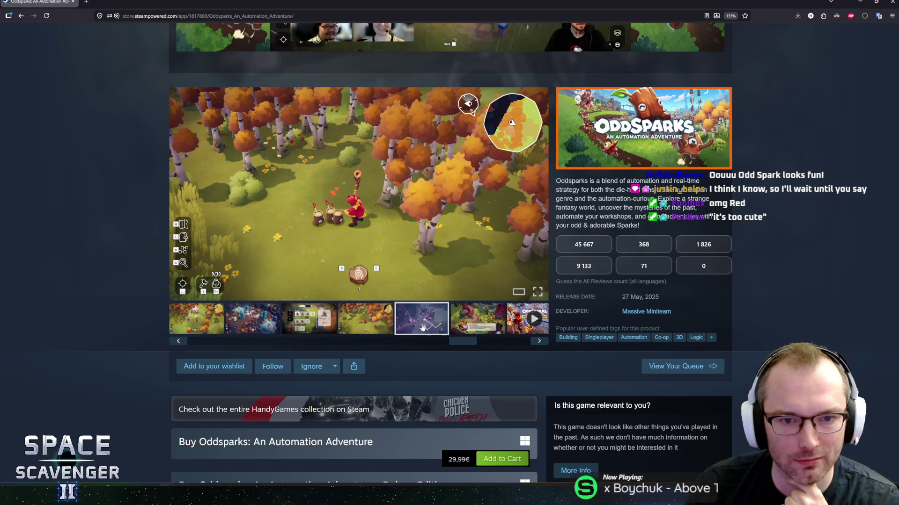
Step: Browse the forest, purple night and autumn forest screenshots in the Oddsparks gallery
click(373, 320)
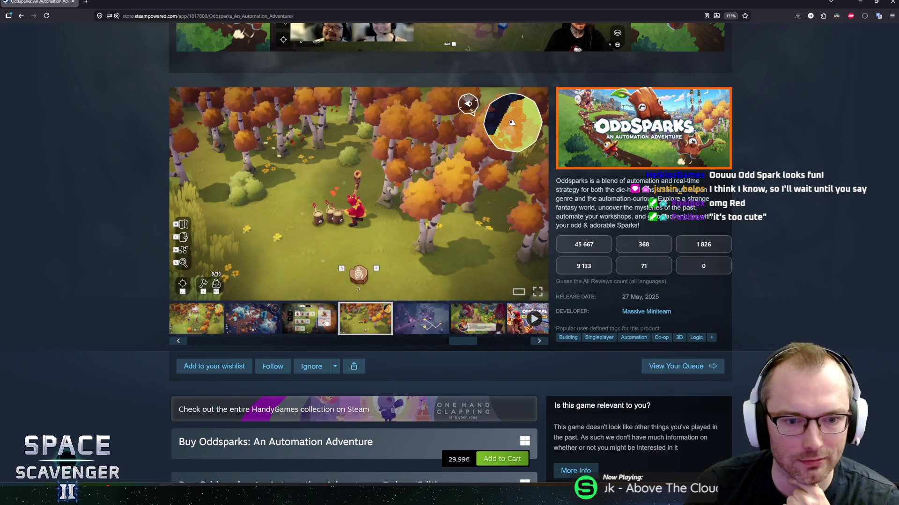
click(326, 323)
mouse_move(445, 339)
mouse_down()
mouse_move(399, 346)
mouse_move(510, 346)
mouse_move(532, 357)
mouse_up()
click(352, 321)
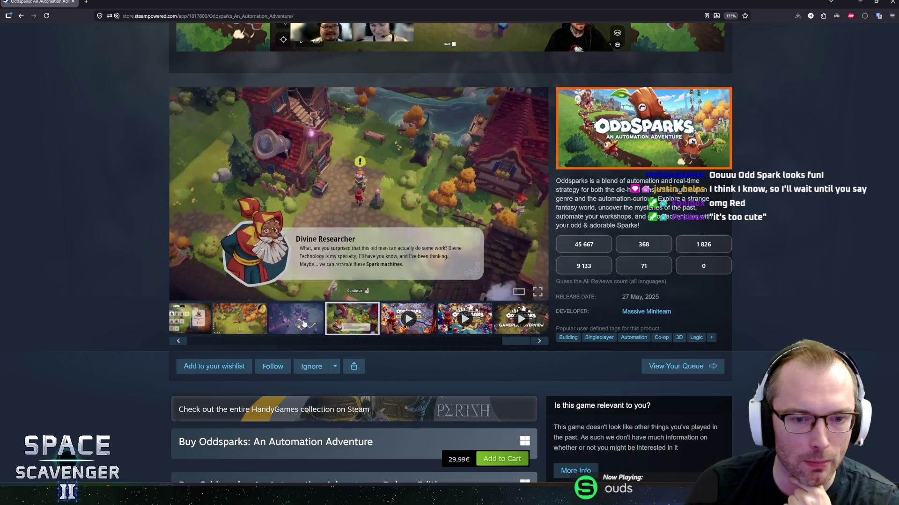
click(311, 327)
mouse_move(520, 342)
mouse_down()
mouse_move(434, 344)
mouse_move(454, 343)
mouse_up()
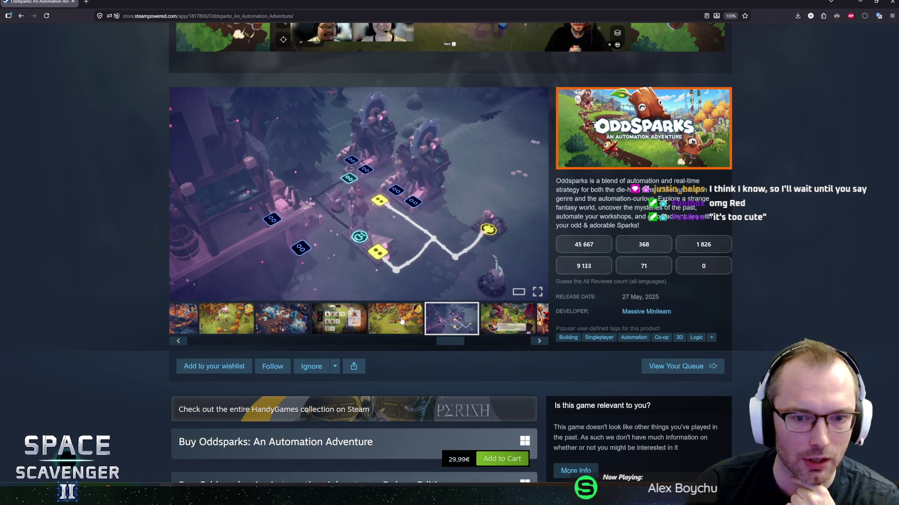
click(401, 321)
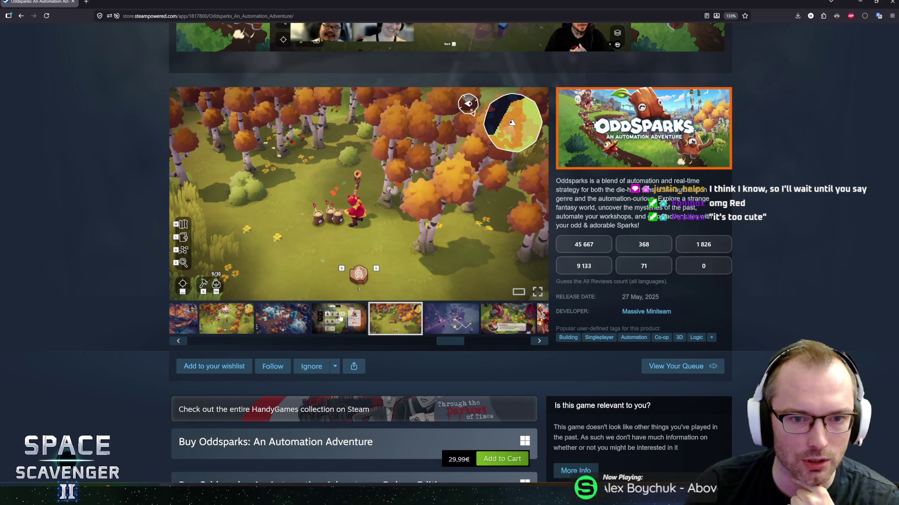
click(341, 318)
click(384, 319)
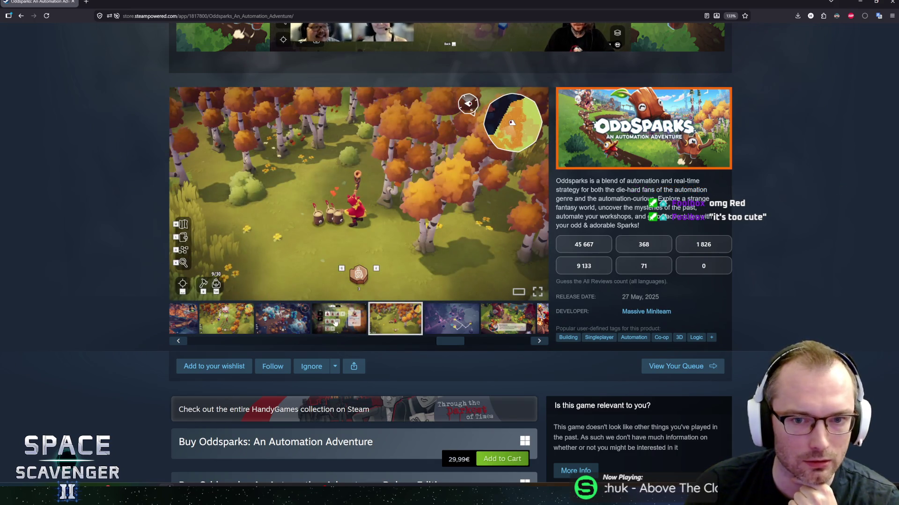
drag(450, 342, 310, 346)
Step: View the large factory, green village, snowy ice and lava screenshots
click(340, 323)
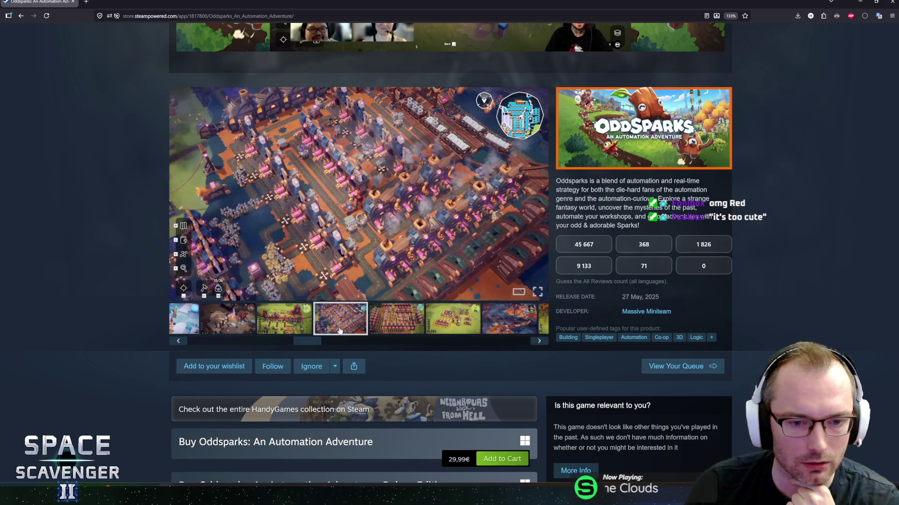
click(305, 328)
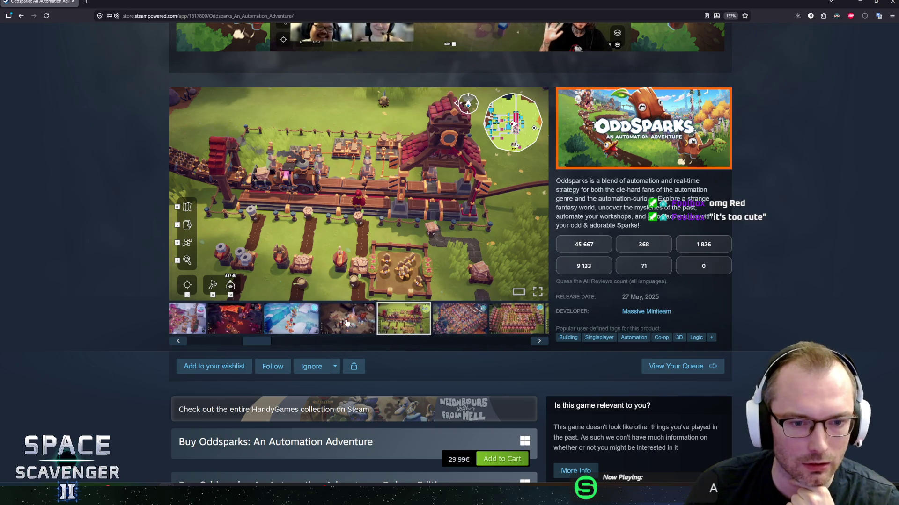
click(347, 323)
click(288, 328)
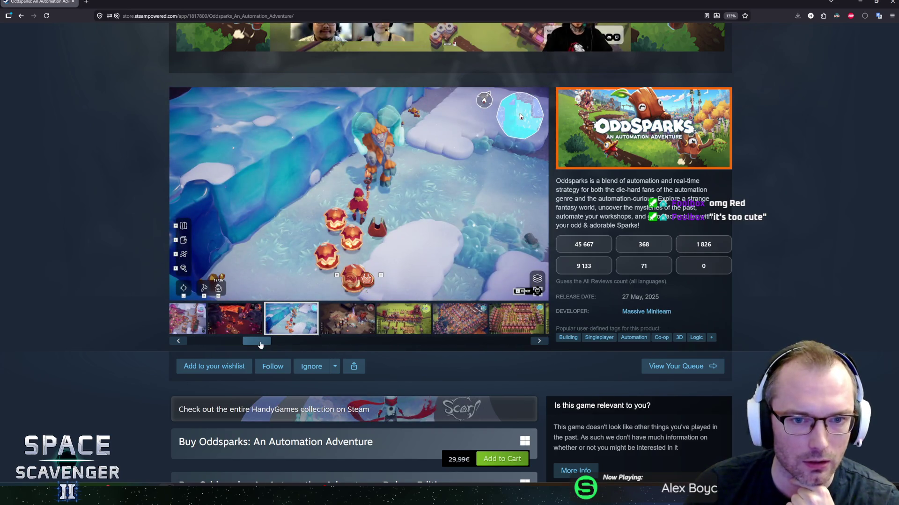
drag(261, 345, 226, 345)
click(314, 320)
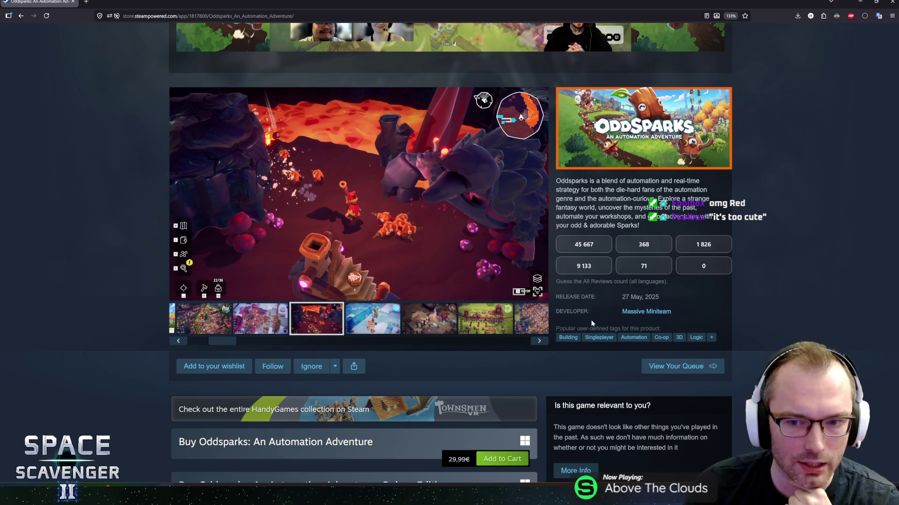
scroll(571, 308, down, 3)
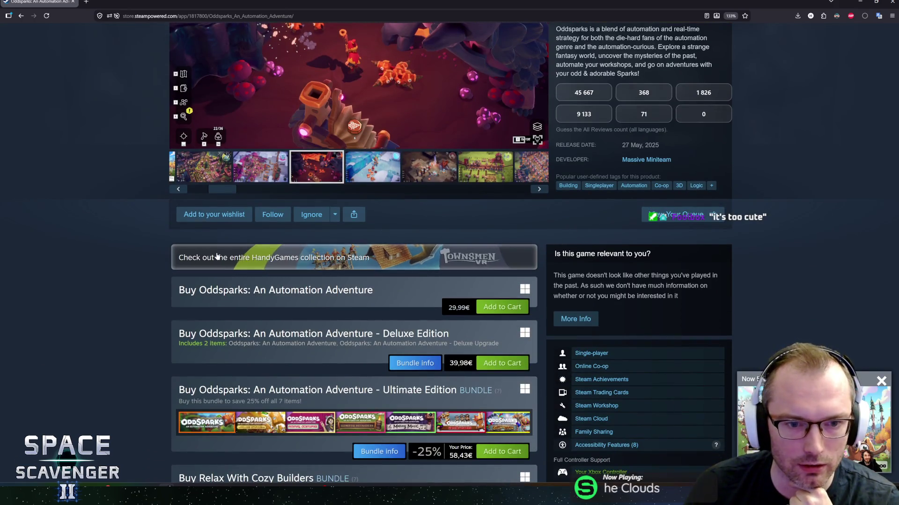
scroll(148, 263, up, 4)
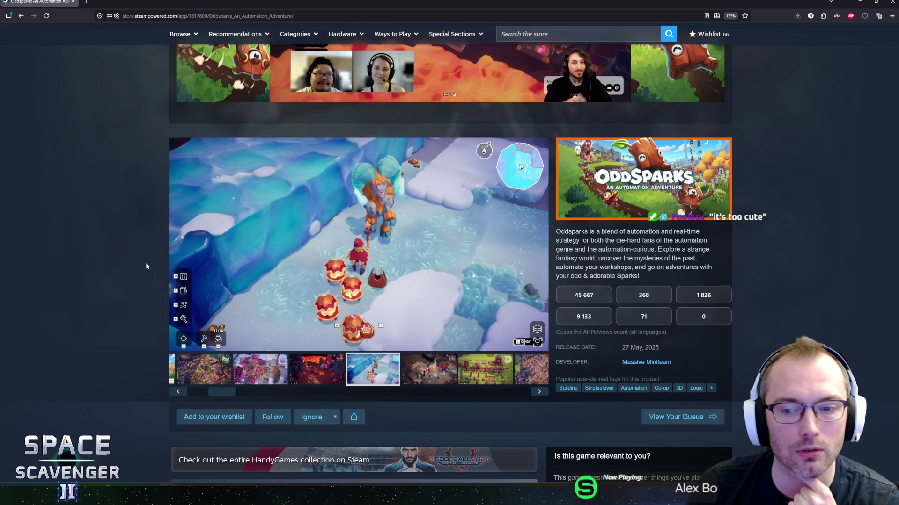
Step: Select the release date 27 May, 2025 and the description paragraph, then clear it
triple_click(640, 348)
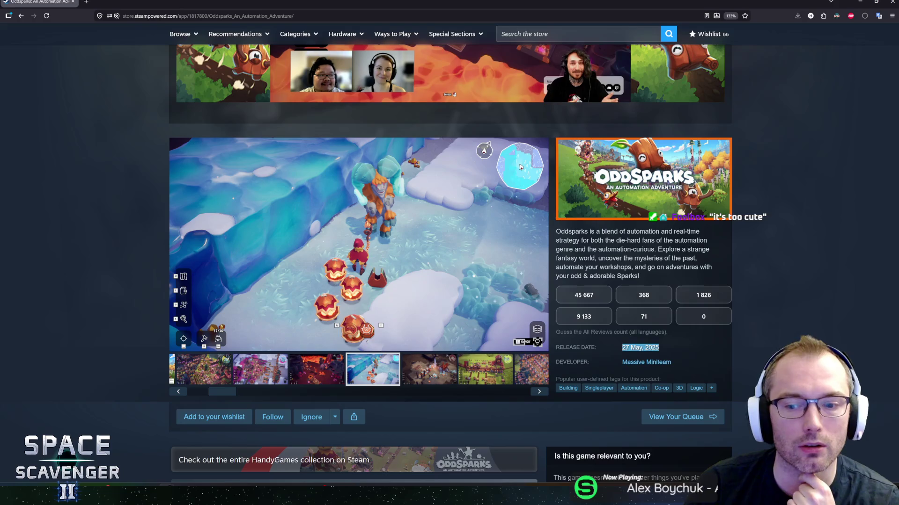
scroll(95, 301, down, 4)
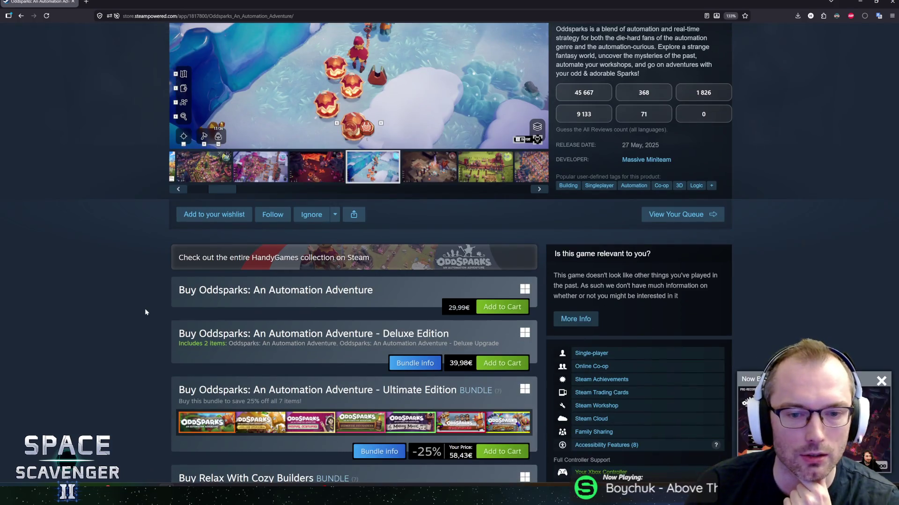
scroll(145, 308, down, 2)
scroll(144, 307, up, 4)
scroll(144, 308, up, 5)
scroll(140, 310, down, 6)
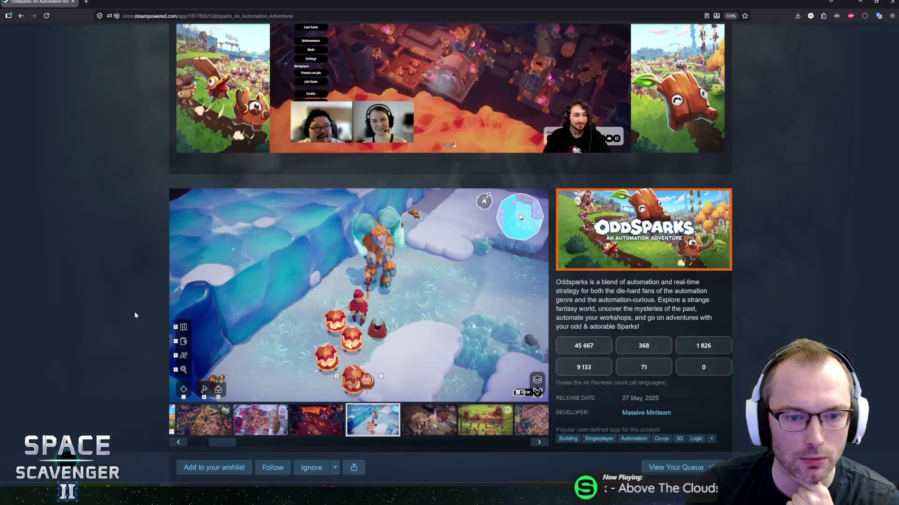
scroll(133, 315, up, 1)
scroll(132, 315, up, 2)
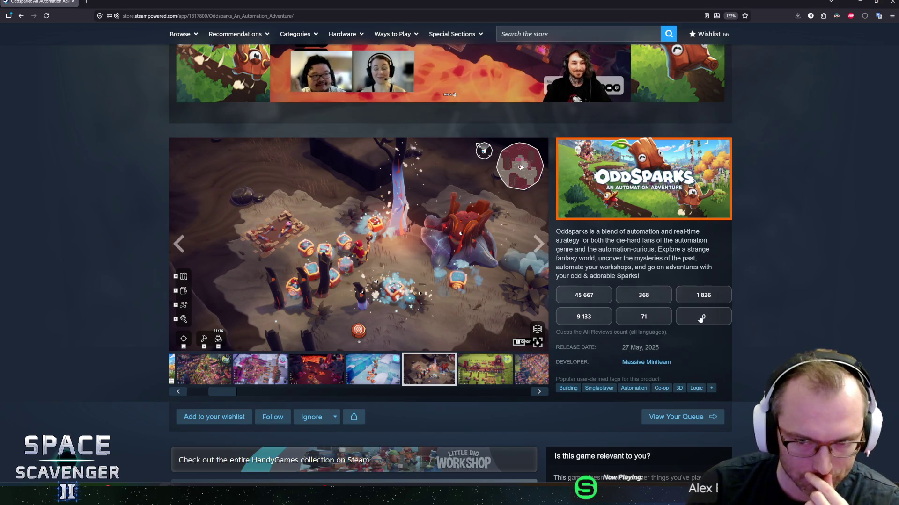
drag(570, 231, 628, 267)
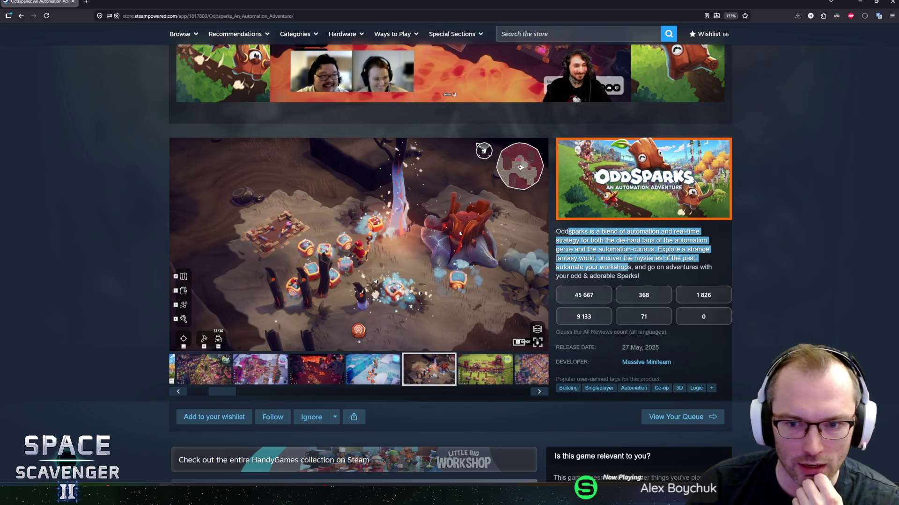
triple_click(608, 267)
click(608, 267)
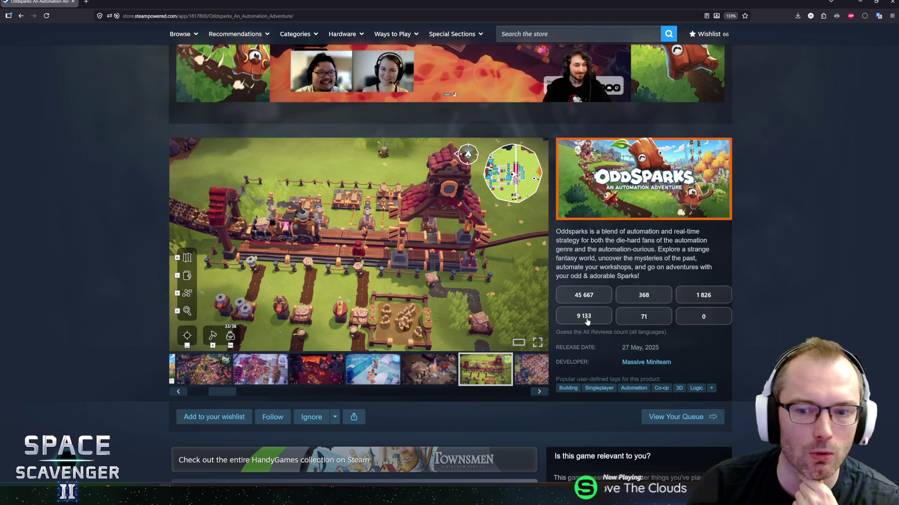
Step: Guess 9 133 as the all-reviews count, then load the next game's store page
click(588, 321)
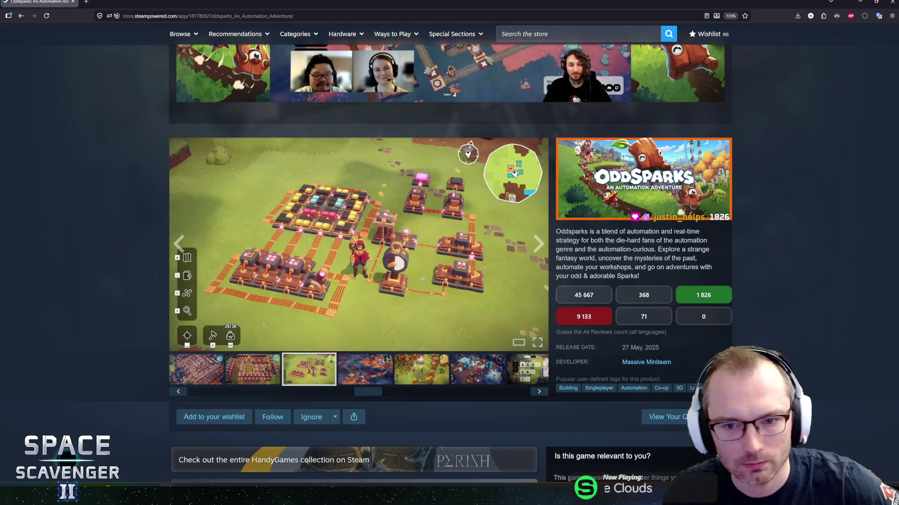
mouse_move(575, 231)
mouse_down()
mouse_move(697, 270)
mouse_move(692, 262)
mouse_up()
click(646, 262)
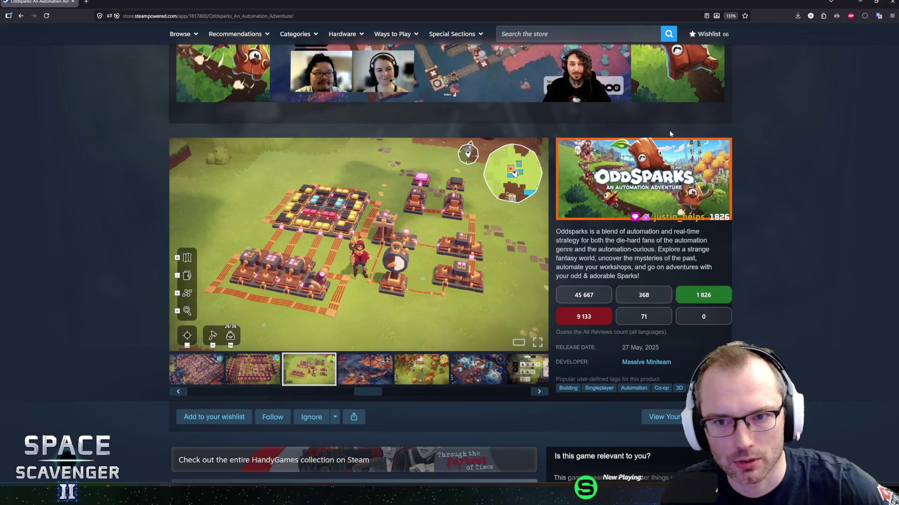
scroll(646, 262, up, 2)
scroll(732, 127, up, 3)
click(698, 66)
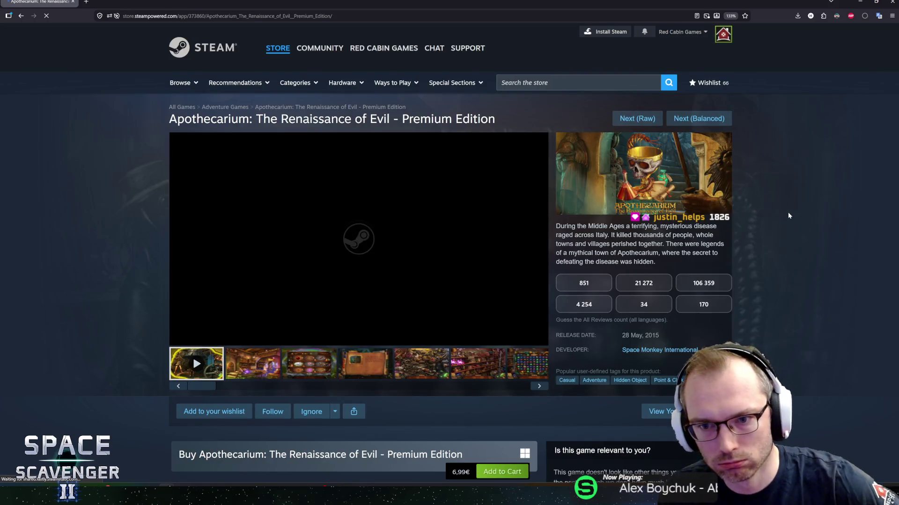
Step: Play the Apothecarium trailer and select parts of its description text
scroll(788, 212, down, 1)
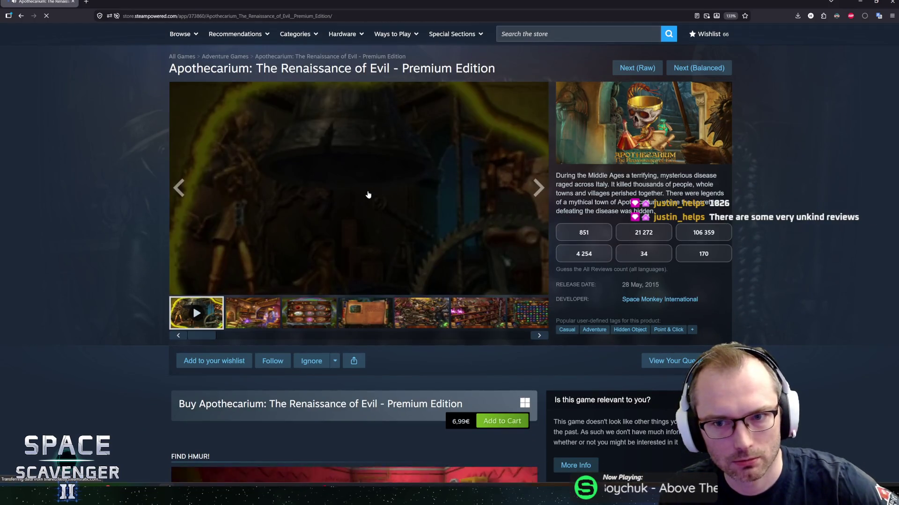
click(192, 304)
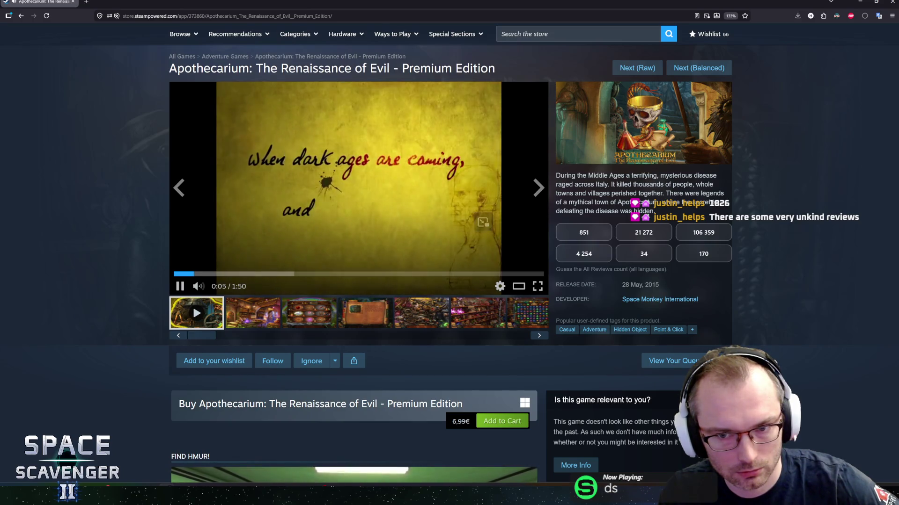
drag(566, 176, 680, 184)
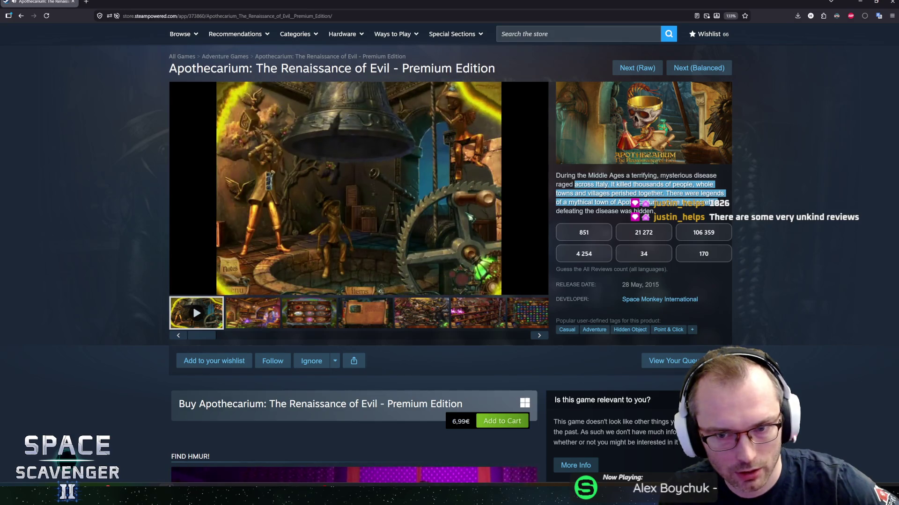
drag(573, 184, 656, 193)
drag(573, 184, 674, 203)
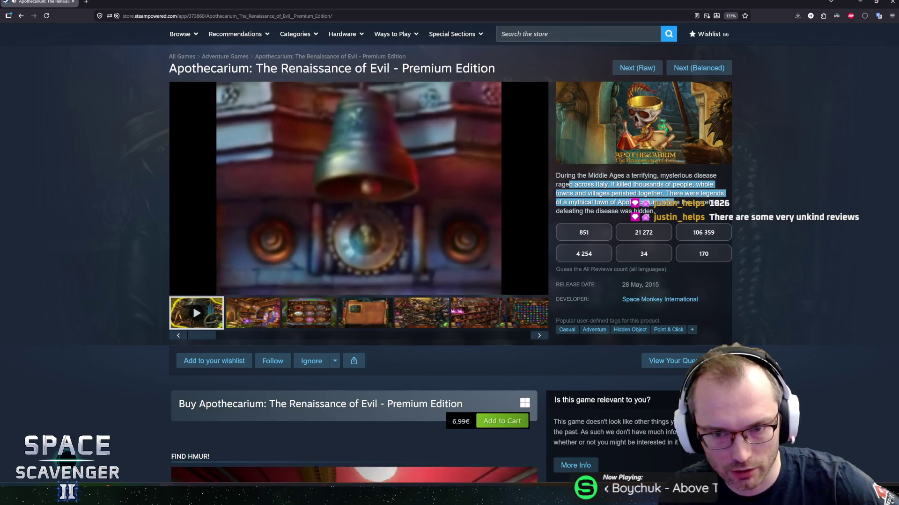
mouse_move(572, 176)
mouse_down()
mouse_move(674, 202)
mouse_move(564, 176)
mouse_up()
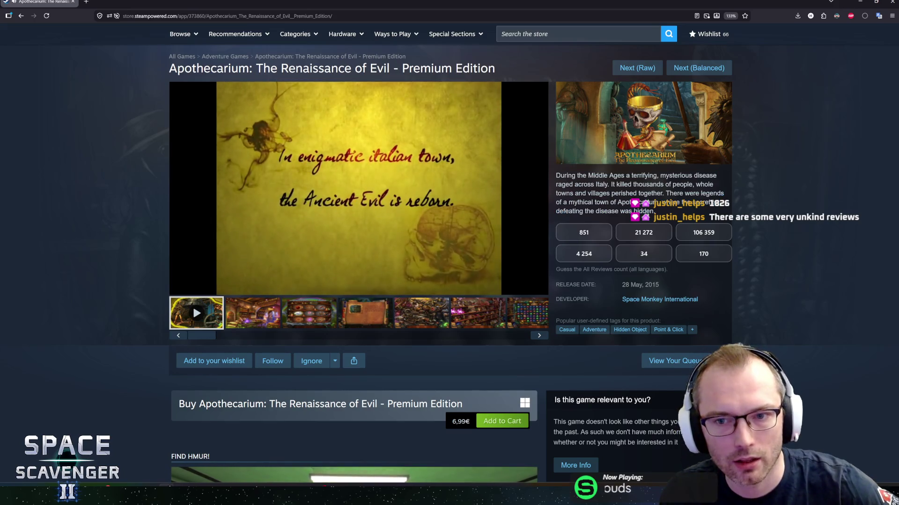
click(564, 176)
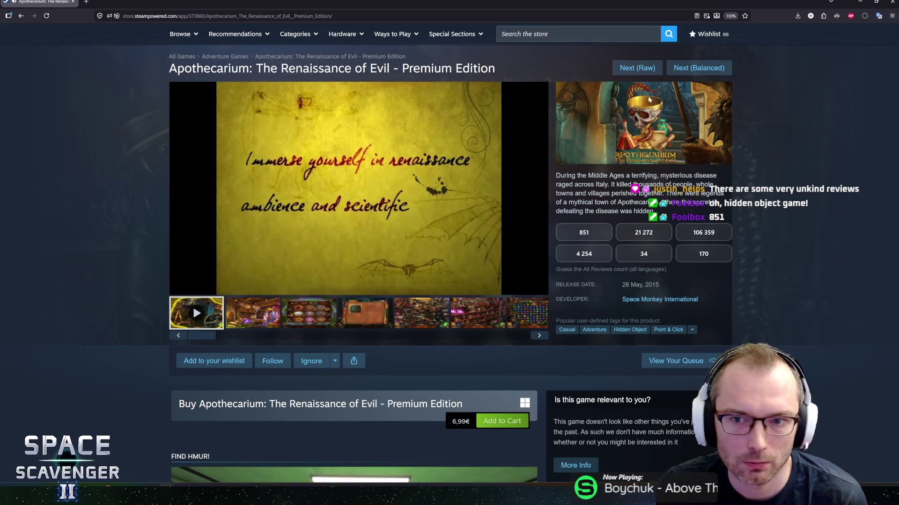
Step: Select the release year 2015 on the Apothecarium page
mouse_move(251, 159)
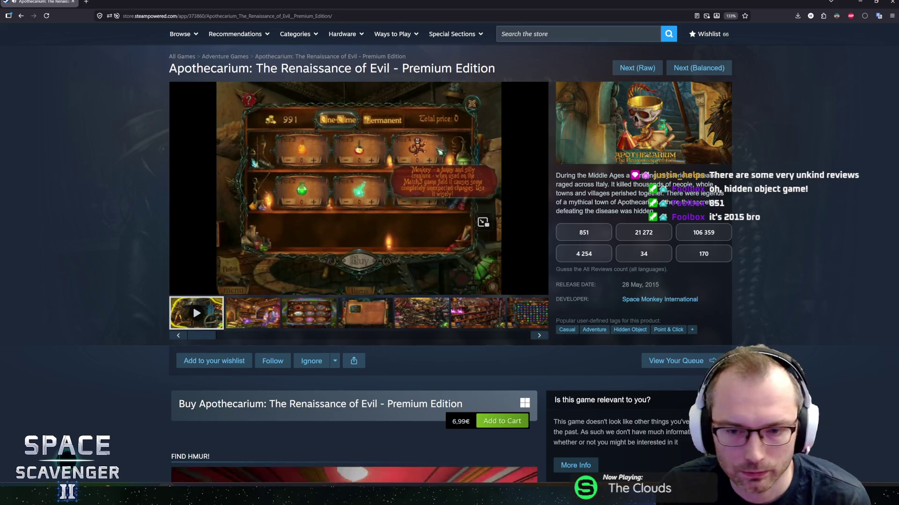
drag(659, 285, 622, 285)
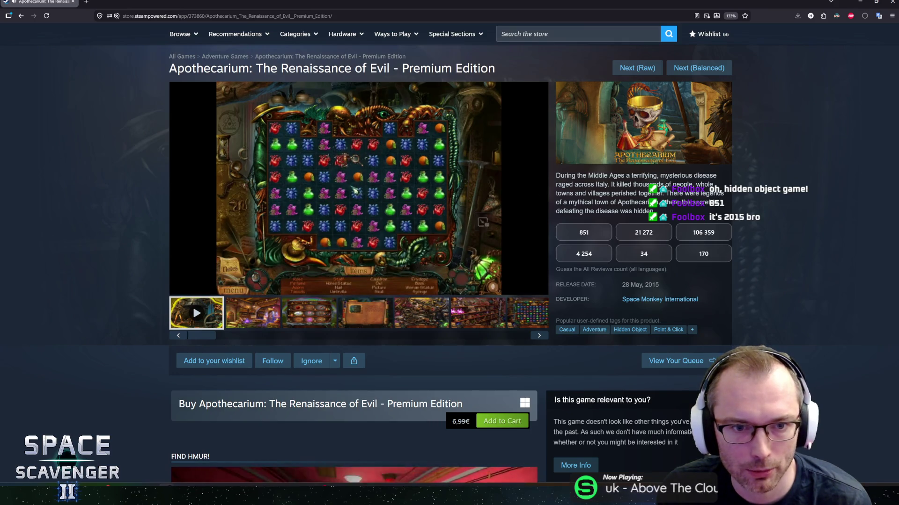
mouse_move(363, 295)
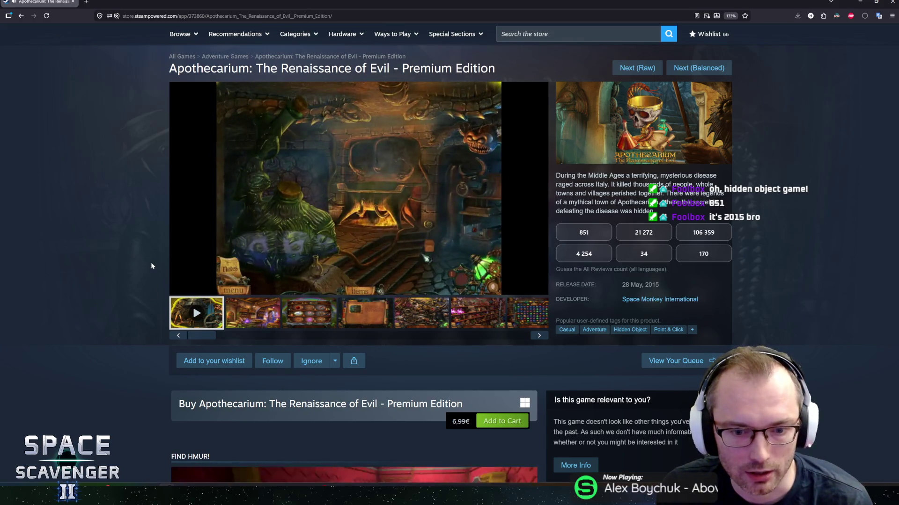
scroll(151, 262, down, 1)
scroll(150, 262, up, 1)
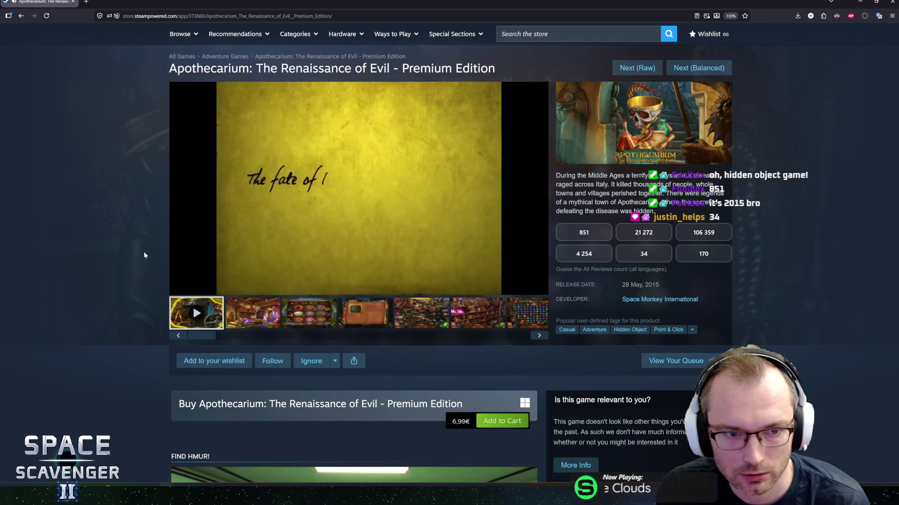
Step: Expand the FIND HMUR! promotional banner on the Apothecarium store page
scroll(145, 255, down, 6)
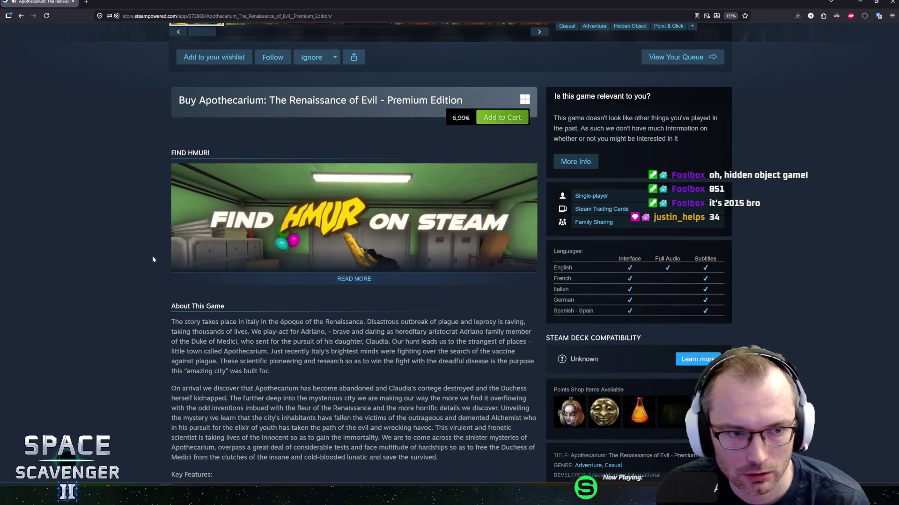
click(353, 279)
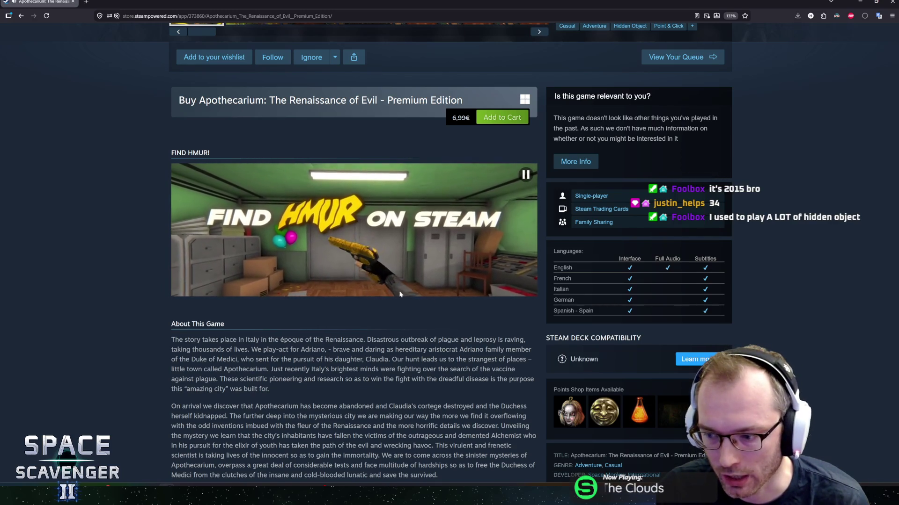
scroll(424, 313, down, 4)
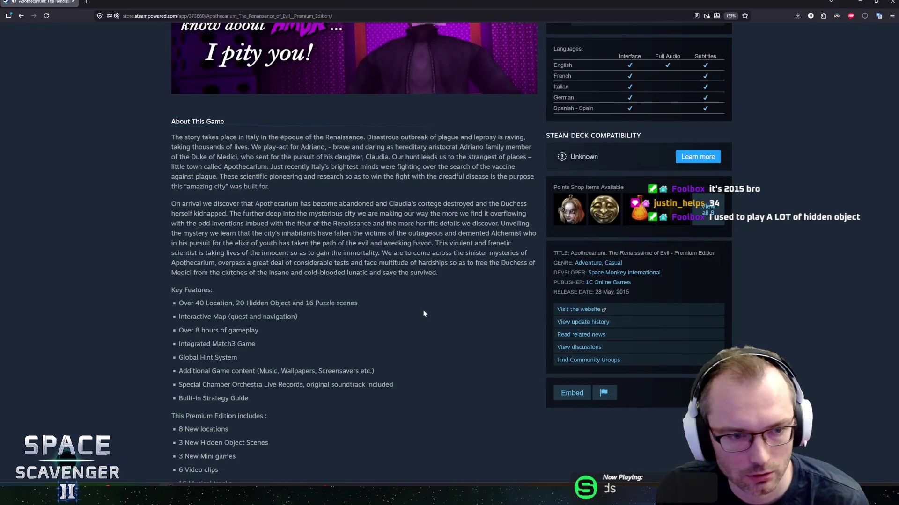
scroll(377, 297, down, 5)
scroll(357, 369, up, 6)
scroll(359, 403, down, 2)
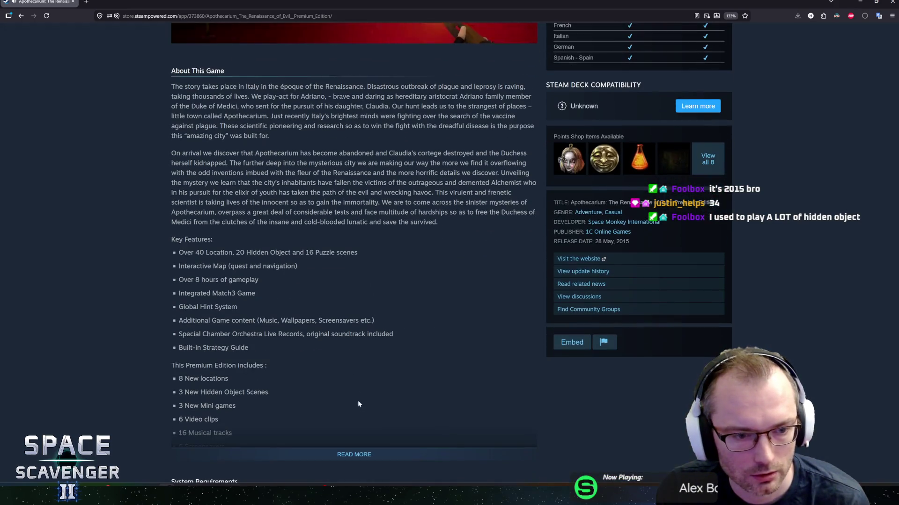
Step: Expand the full About This Game description and read through the Key Features and Premium Edition lists
click(354, 454)
scroll(354, 454, down, 1)
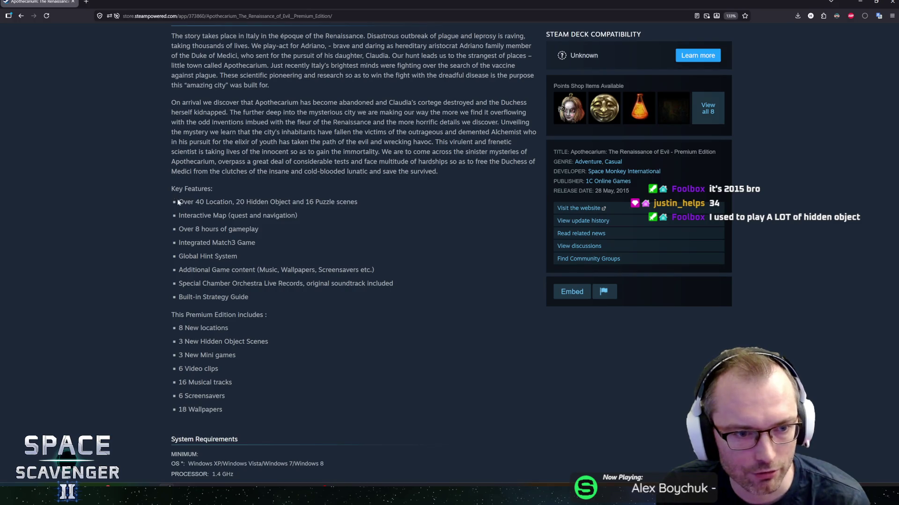
mouse_move(178, 202)
mouse_down()
mouse_move(363, 203)
mouse_move(238, 201)
mouse_move(186, 215)
mouse_move(252, 283)
mouse_move(249, 297)
mouse_move(183, 270)
mouse_move(178, 202)
mouse_up()
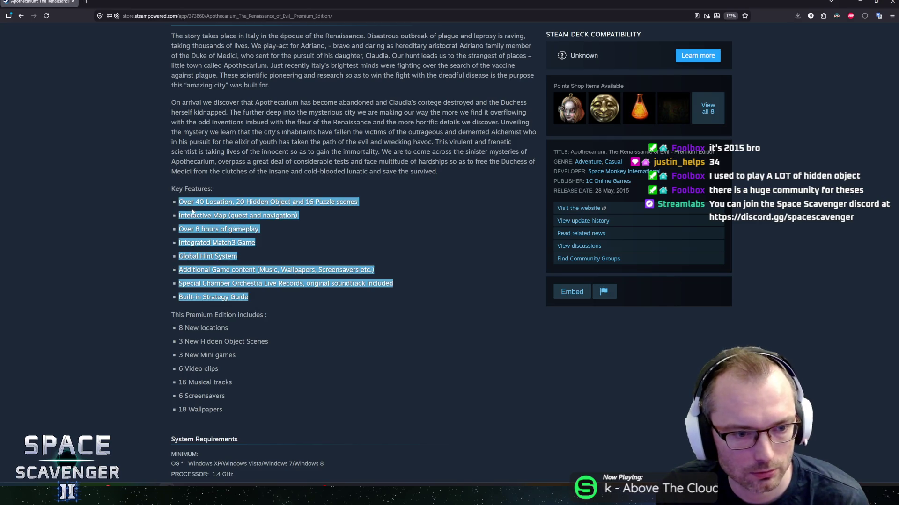
click(195, 214)
scroll(180, 213, down, 3)
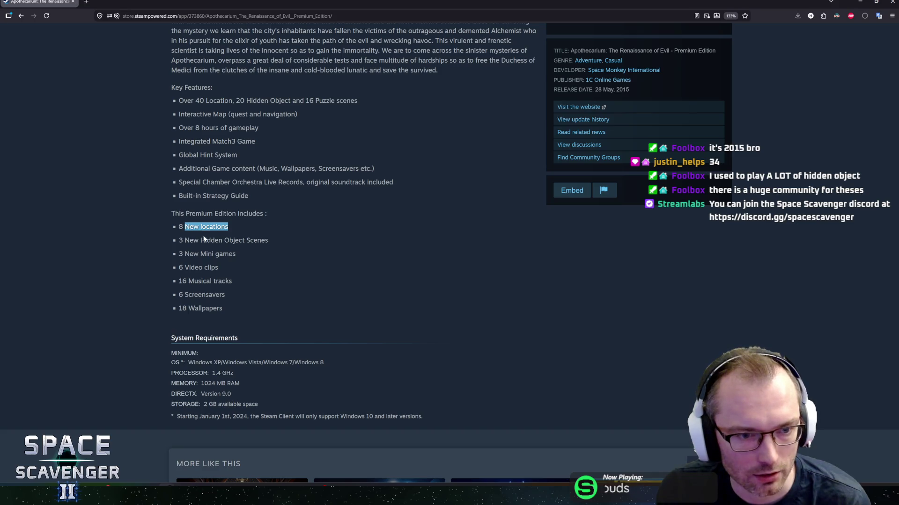
mouse_move(204, 239)
mouse_down()
mouse_move(208, 252)
mouse_move(222, 249)
mouse_up()
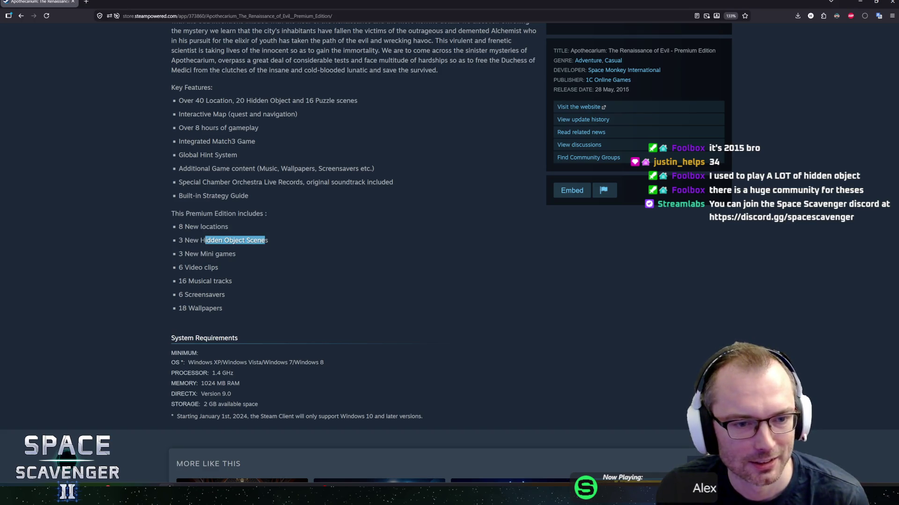
scroll(229, 303, up, 15)
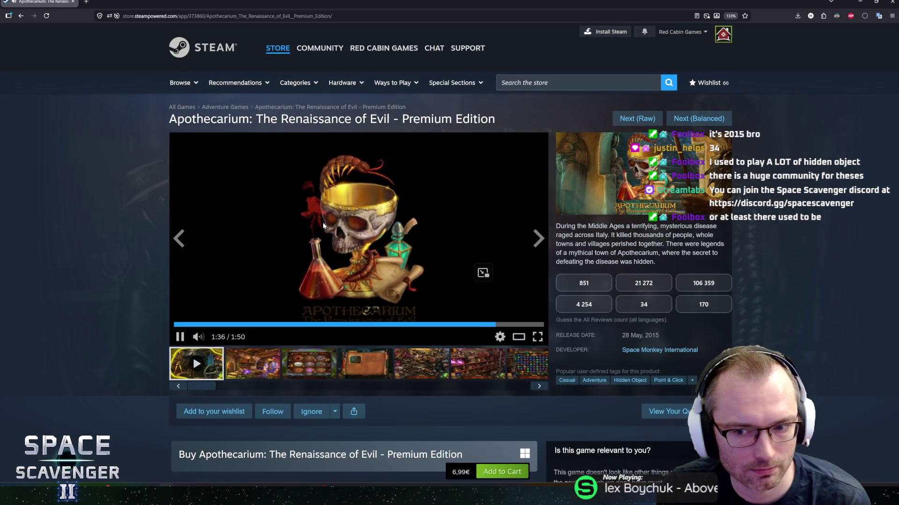
Step: Guess 170 as Apothecarium's review count, revealing 34 as the correct answer
scroll(322, 225, down, 4)
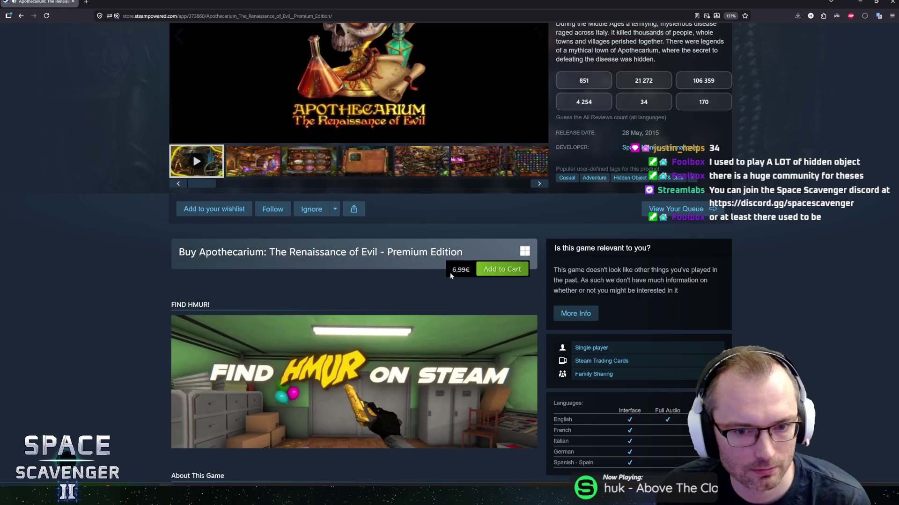
scroll(436, 271, up, 4)
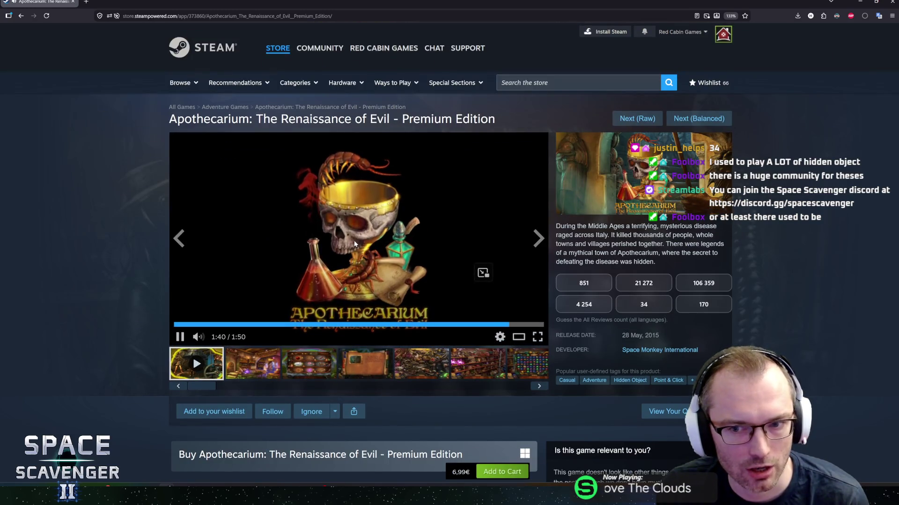
scroll(664, 292, down, 1)
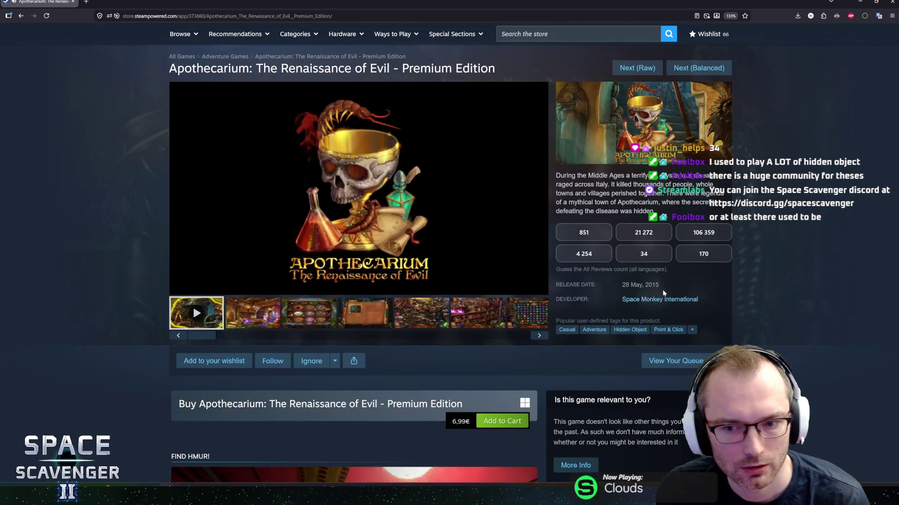
drag(622, 285, 659, 285)
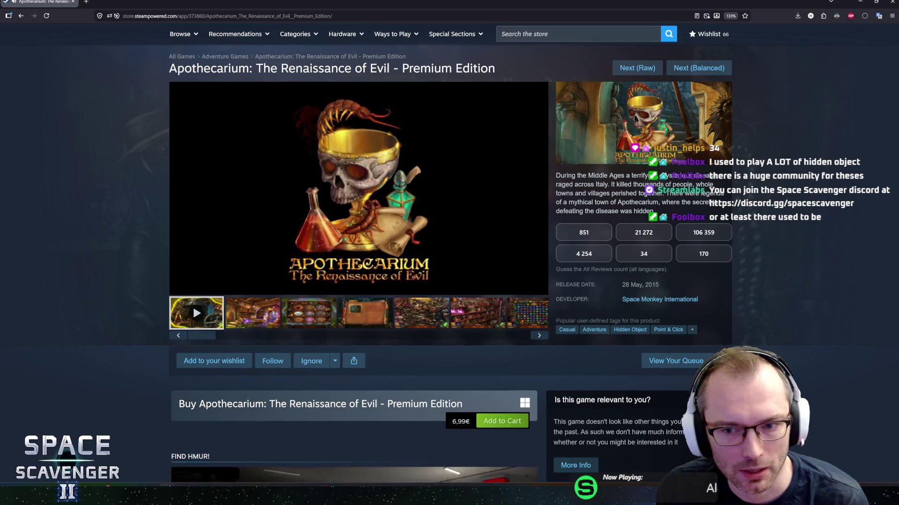
click(659, 285)
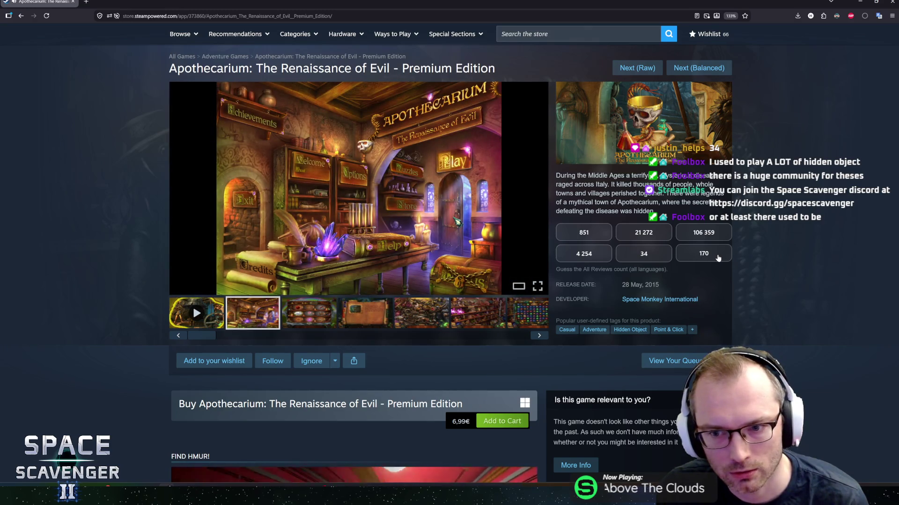
click(718, 257)
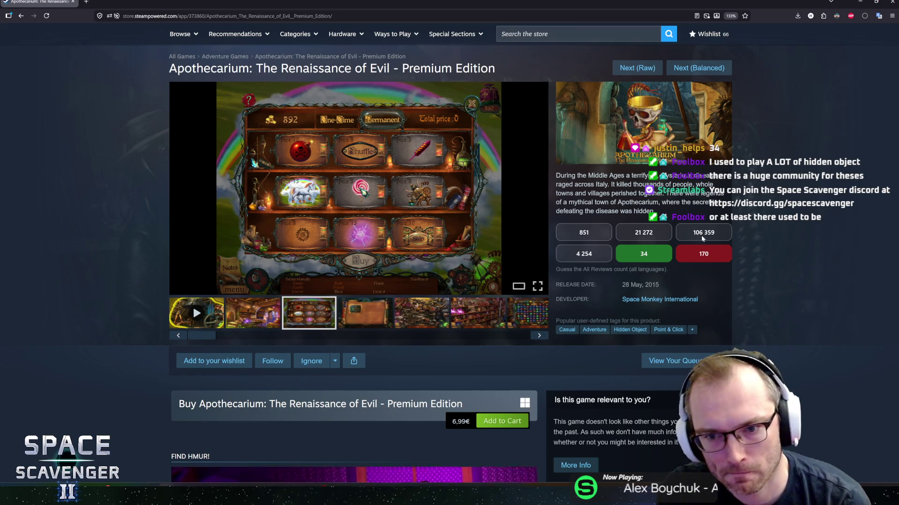
Step: View the gem-puzzle, Chapter 2 parchment, bookshelf and trophy screenshots
scroll(712, 251, down, 5)
scroll(196, 77, up, 6)
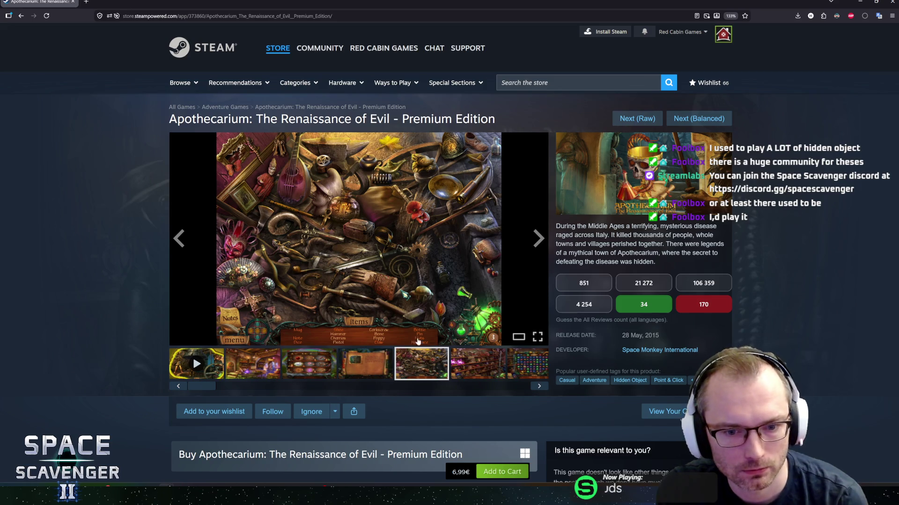
click(468, 369)
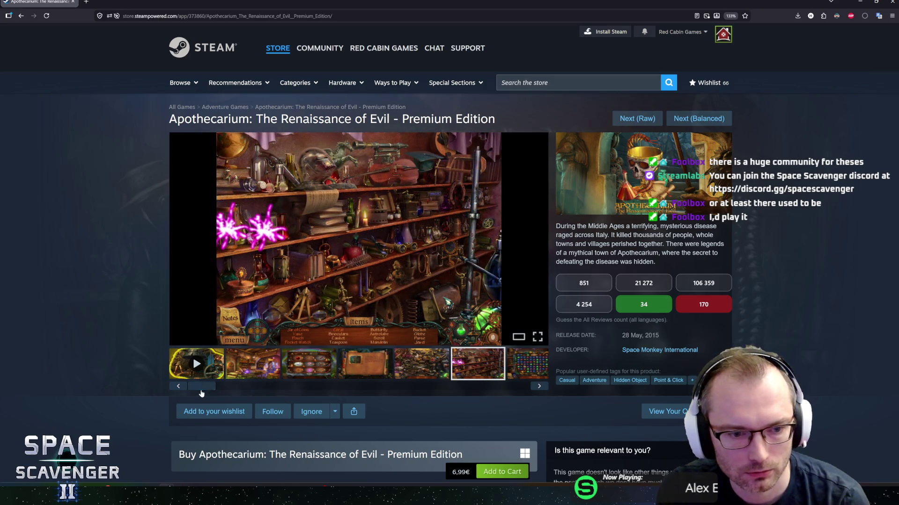
drag(201, 392, 452, 398)
click(211, 369)
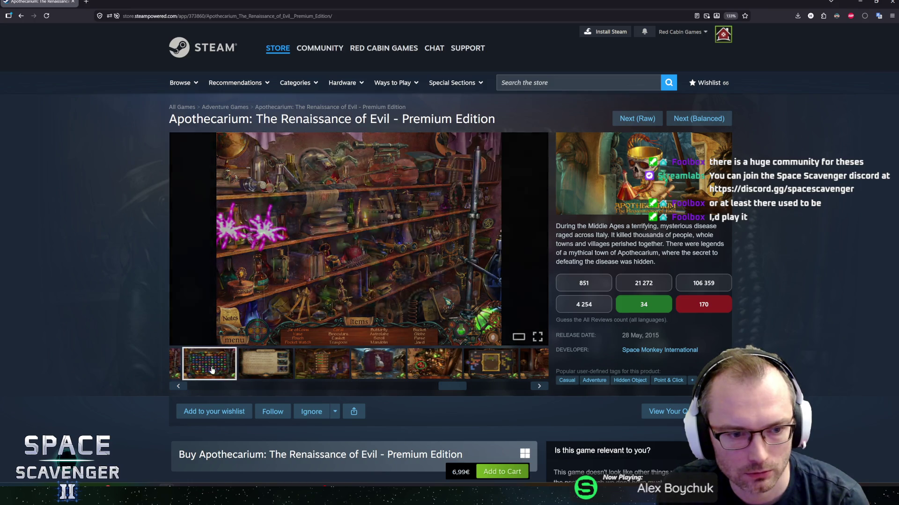
click(274, 378)
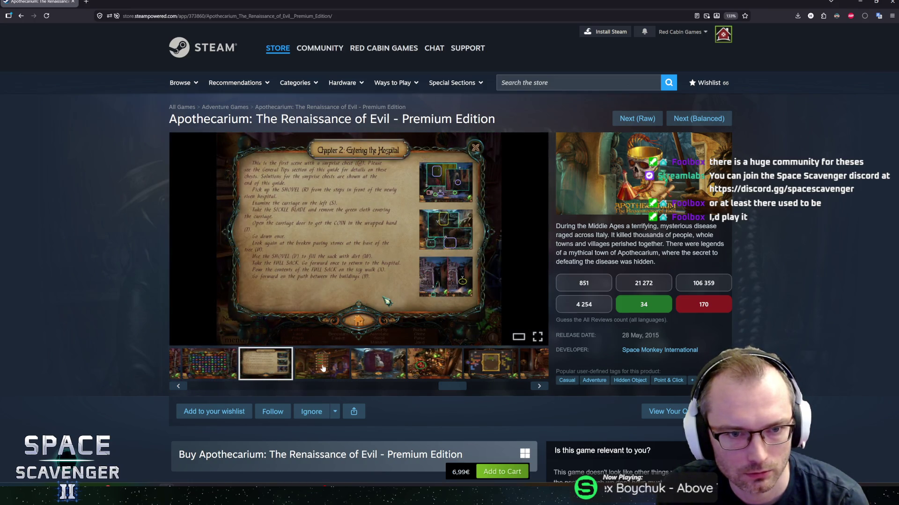
click(322, 368)
click(374, 366)
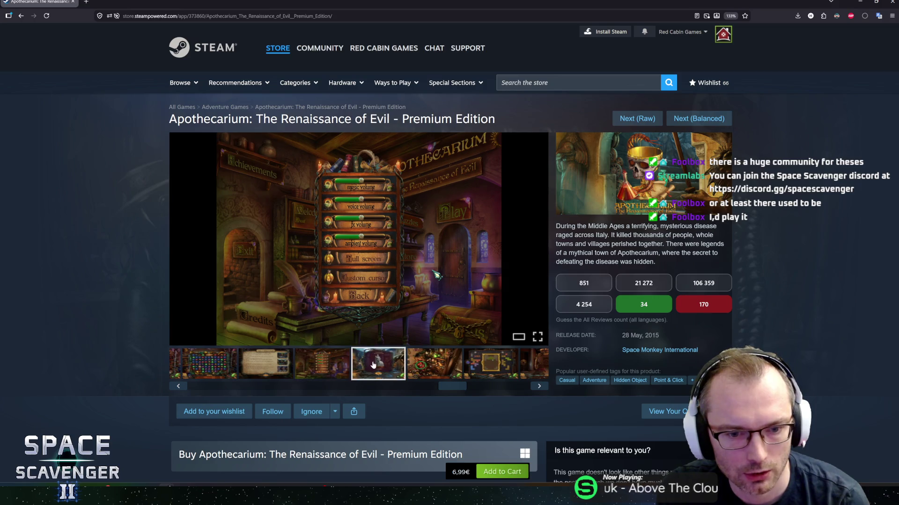
Step: View the cabinet, puzzle board and final screenshots, then return to the Unity Editor
click(434, 368)
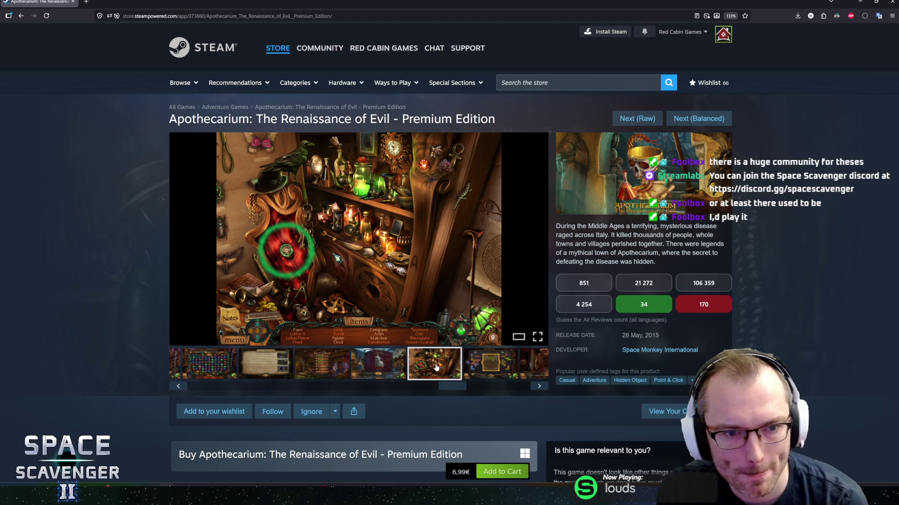
click(472, 370)
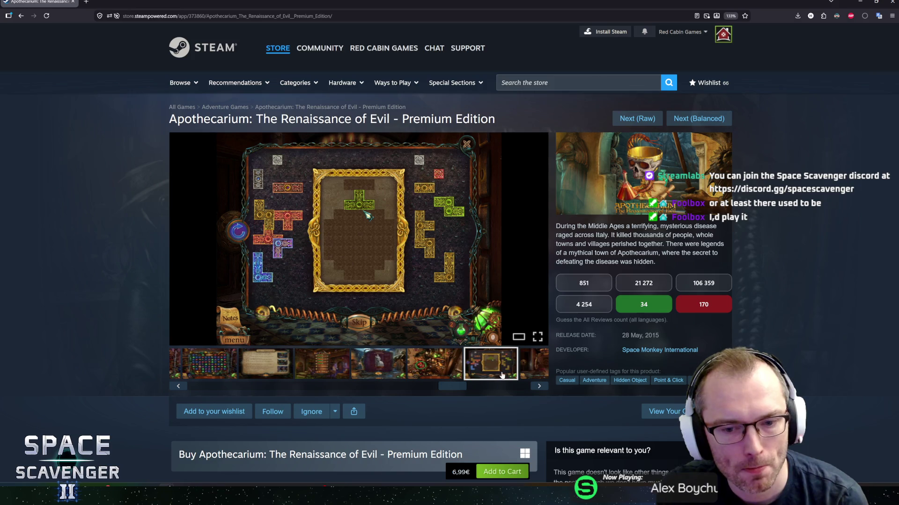
click(483, 388)
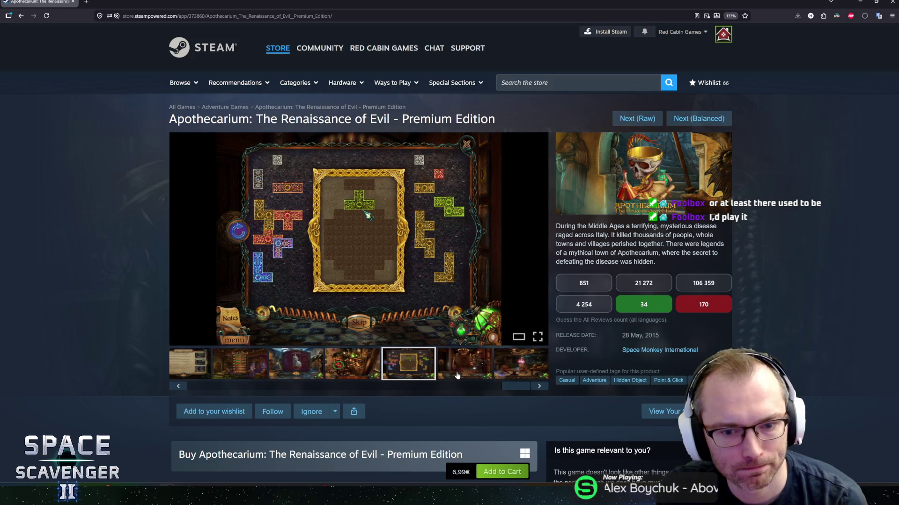
click(456, 375)
click(506, 373)
click(425, 367)
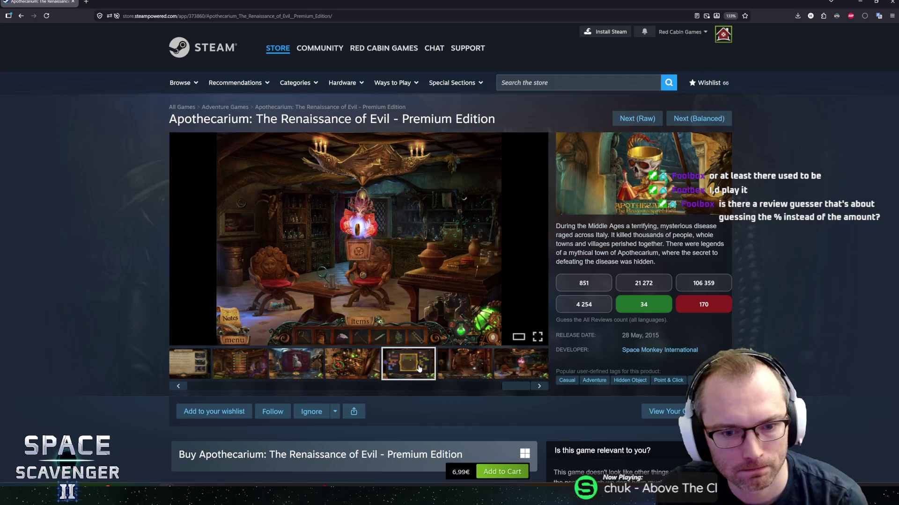
key(alt+Tab)
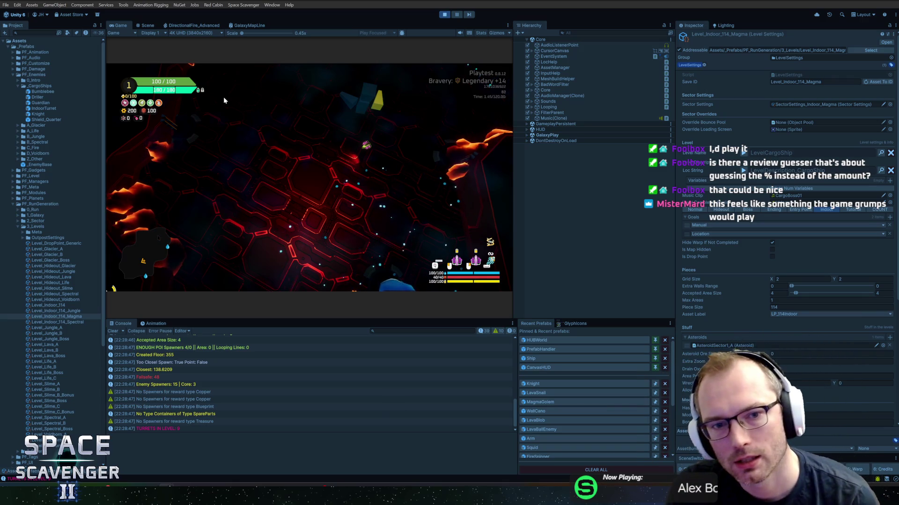
Step: Play the Level_Indoor_114_Magma playtest in a maximized Game view, then stop Play mode
click(369, 117)
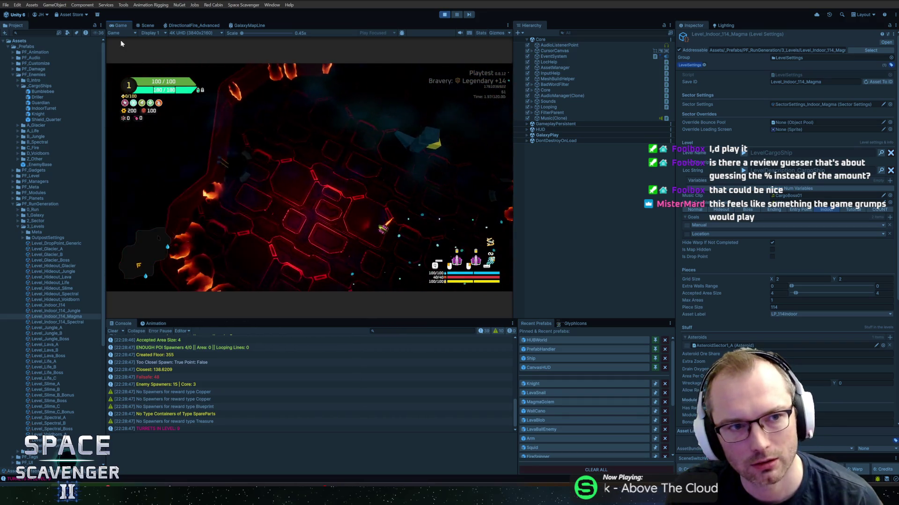
double_click(127, 26)
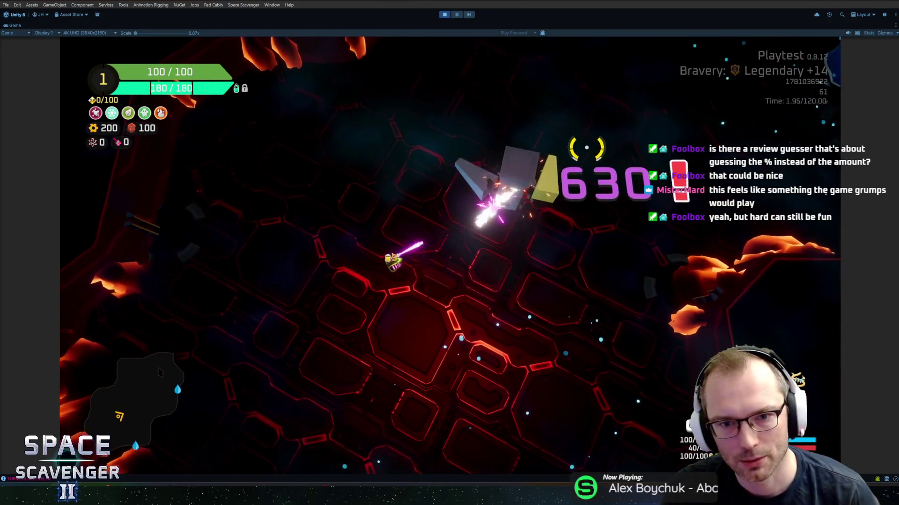
key(ctrl+p)
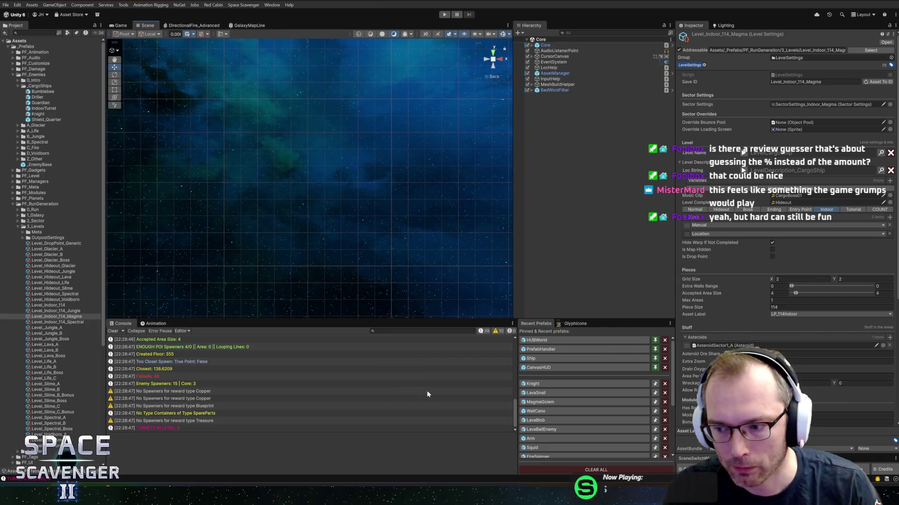
Step: Make the Scene view about 20 px taller over the Console, then bring back Knight.cs
drag(384, 323, 389, 332)
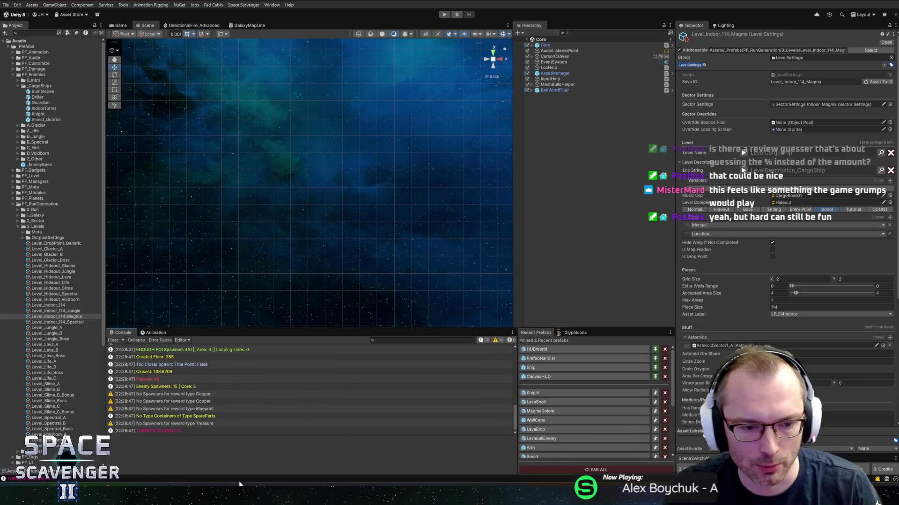
mouse_move(106, 488)
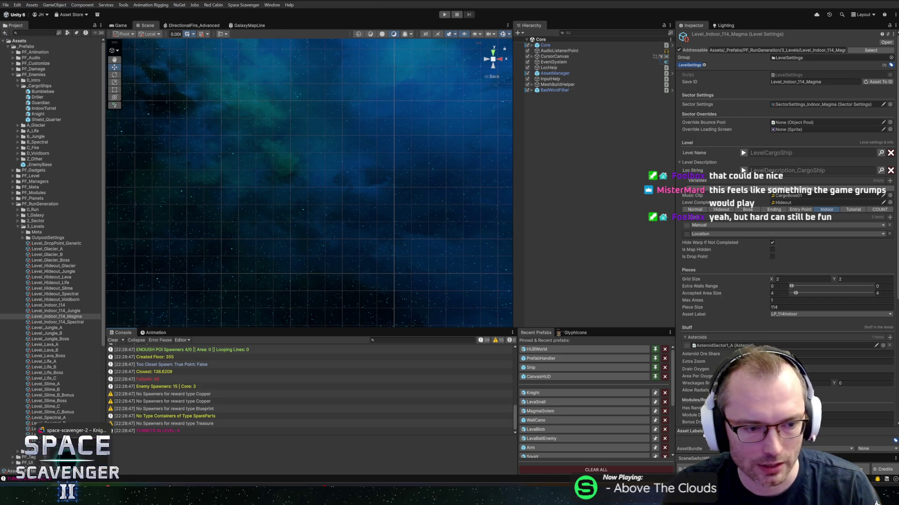
click(76, 488)
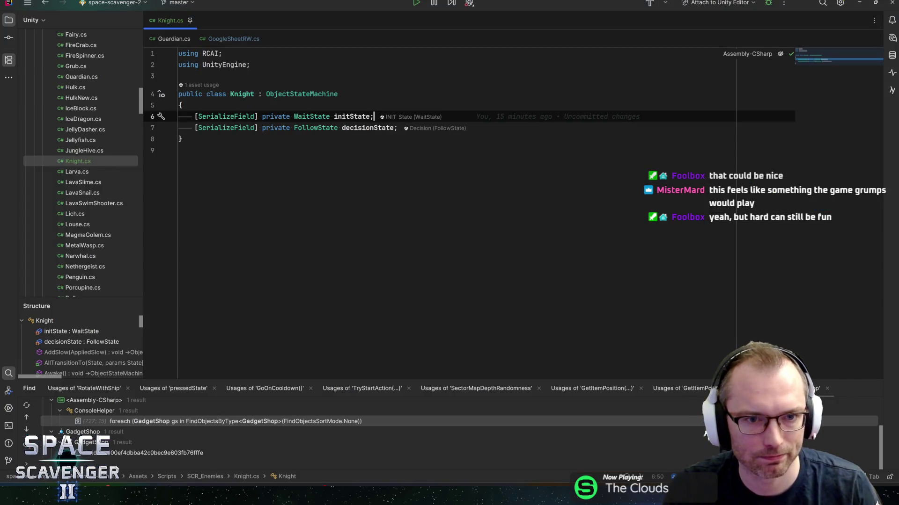
Step: Add an unfinished '[SerializeField] private' declaration on line 9 below decisionState in Knight.cs
key(Up)
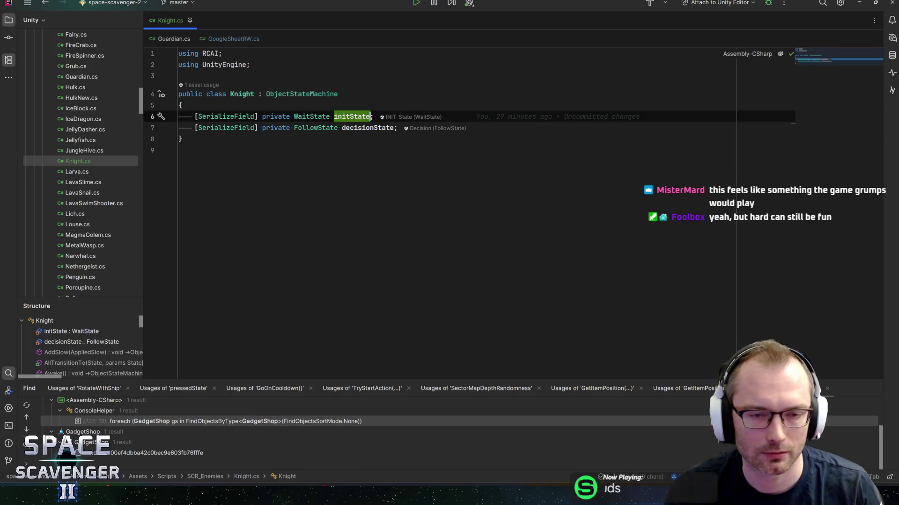
key(Down)
key(ctrl+w)
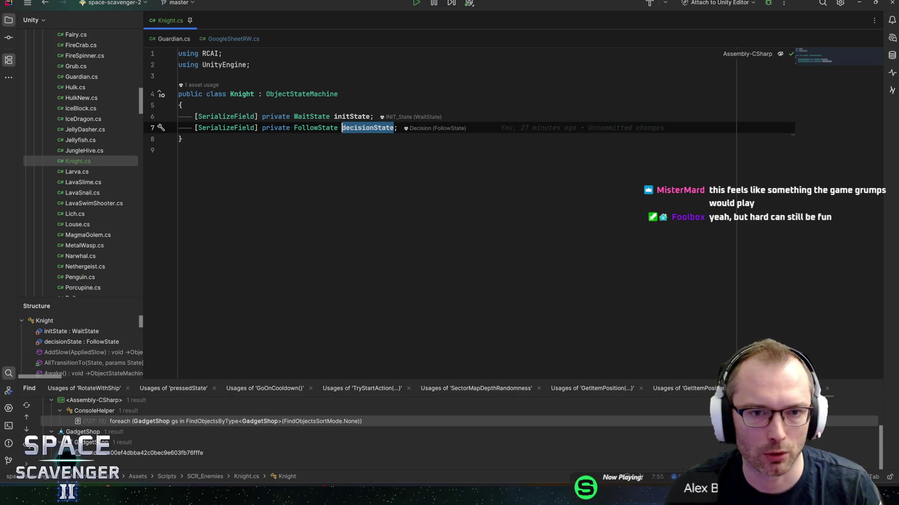
key(End)
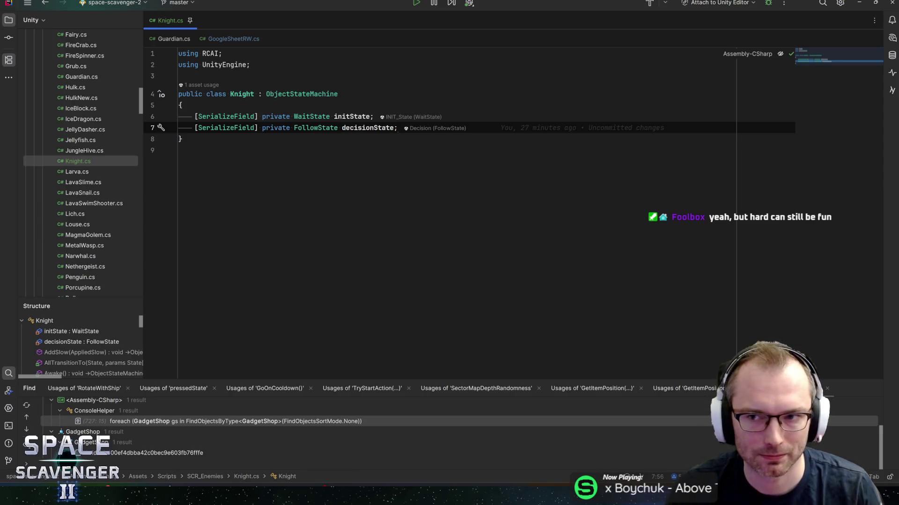
key(Return)
key(Return)
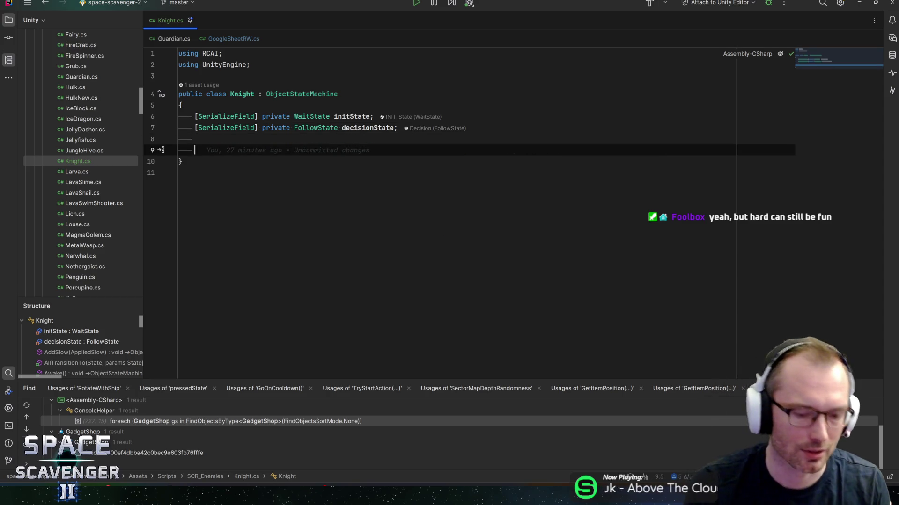
text(seri)
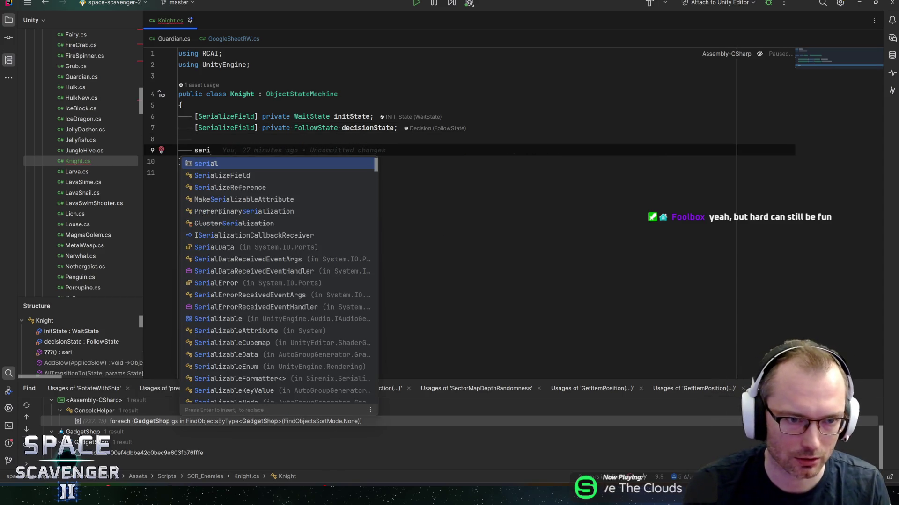
text(al)
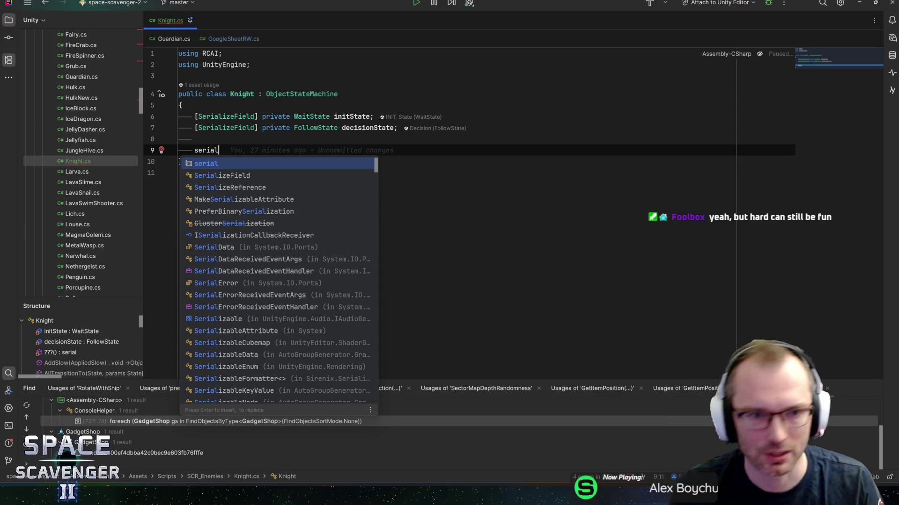
key(Return)
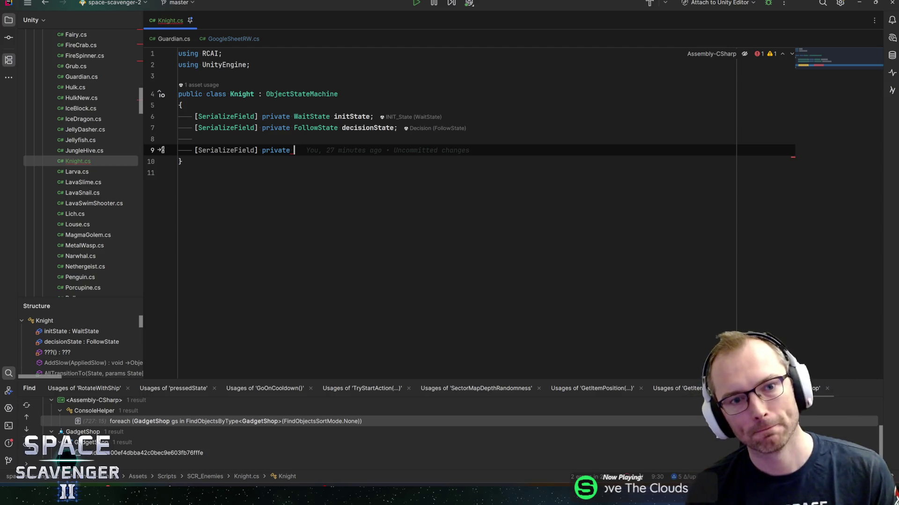
key(alt+Right)
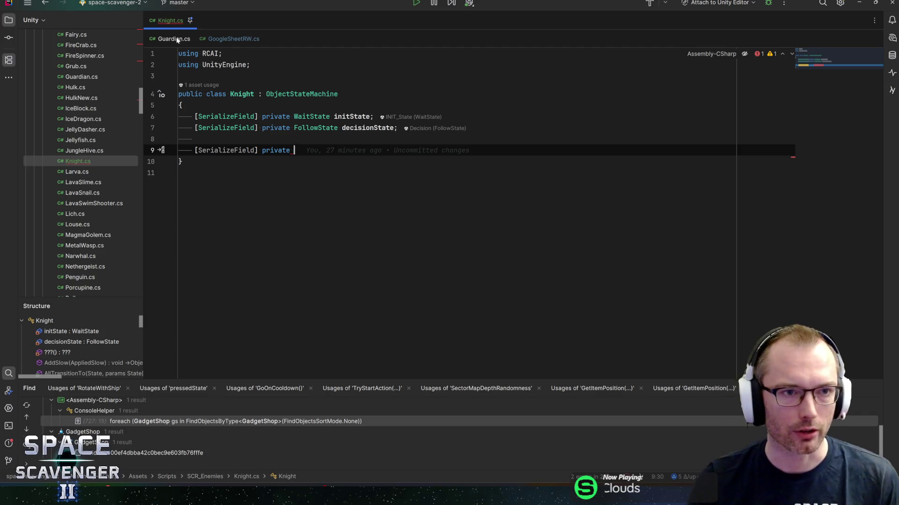
Step: Copy Guardian.cs's Awake method that fetches the PhaseManager and CinematicCamera components
double_click(356, 228)
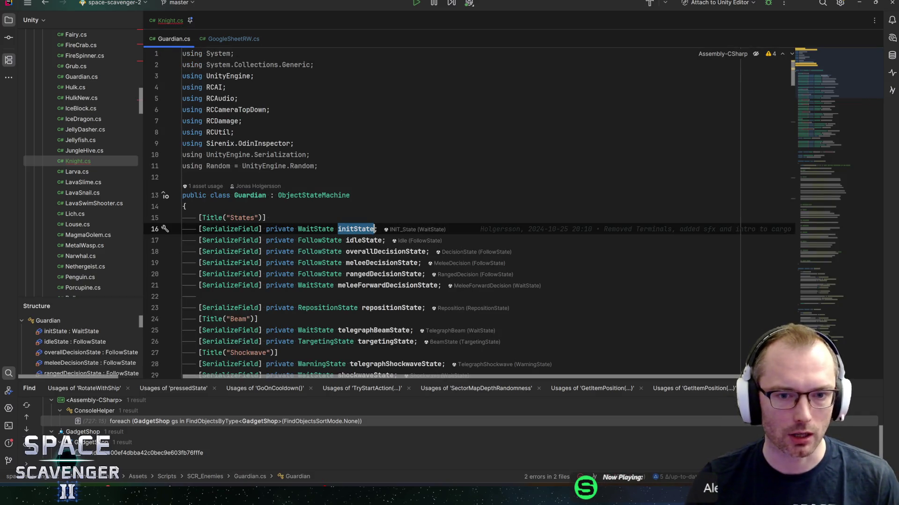
key(ctrl+f)
key(Return)
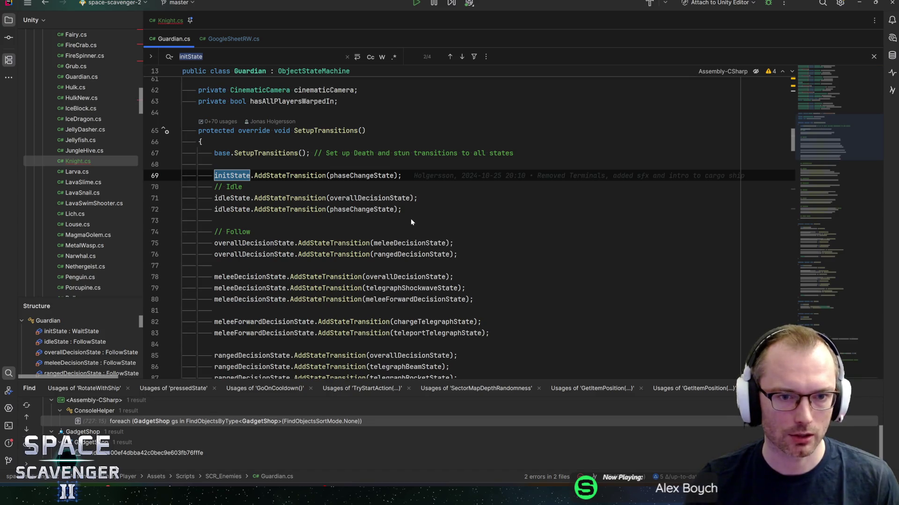
click(365, 175)
scroll(468, 225, down, 15)
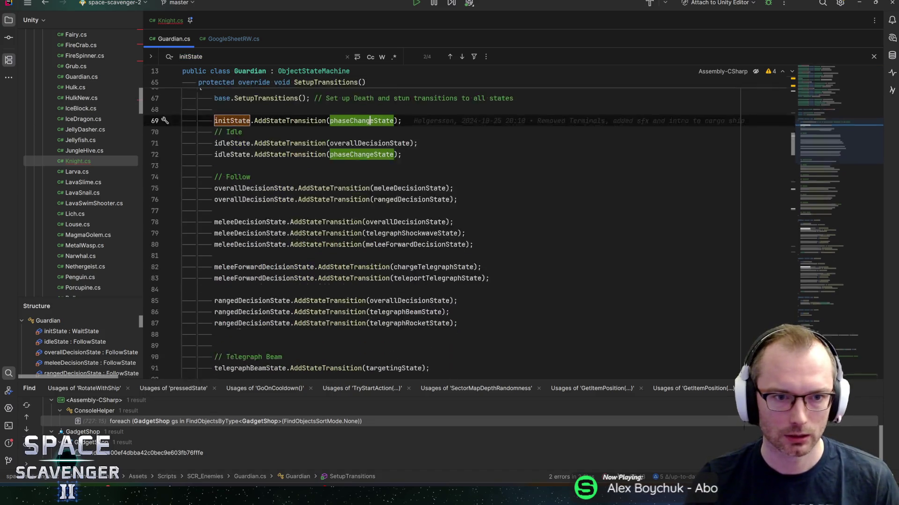
scroll(468, 224, down, 10)
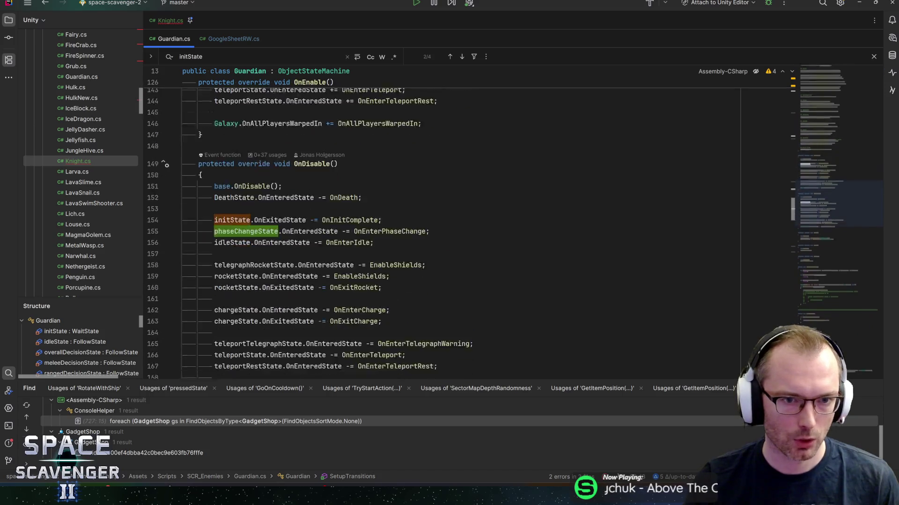
scroll(468, 225, down, 2)
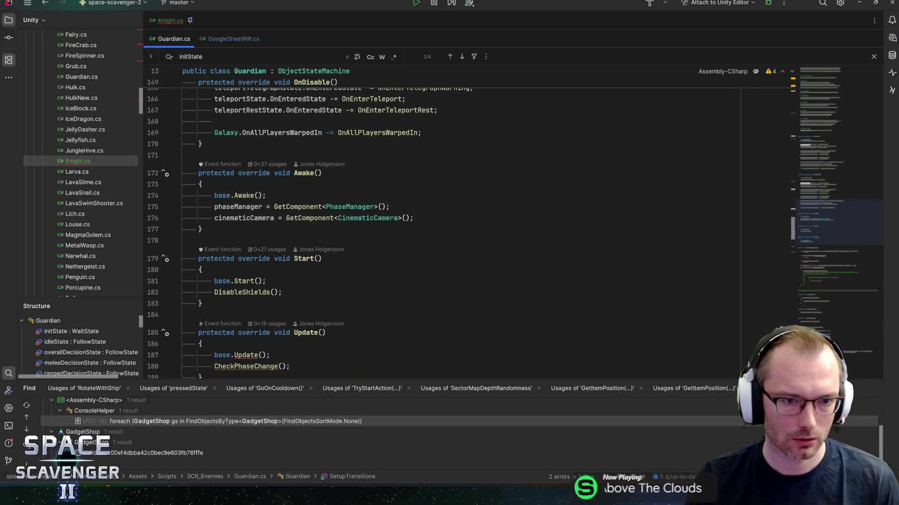
click(414, 218)
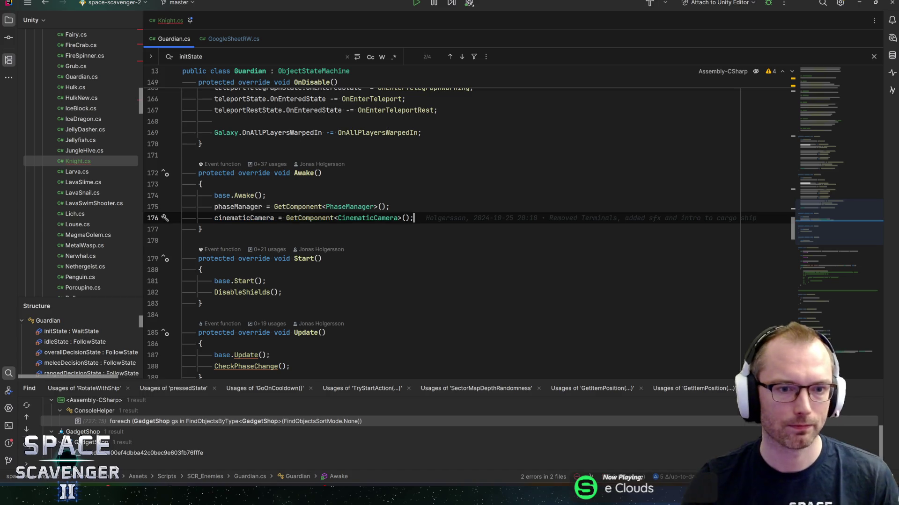
key(ctrl+w)
key(ctrl+w)
key(ctrl+w)
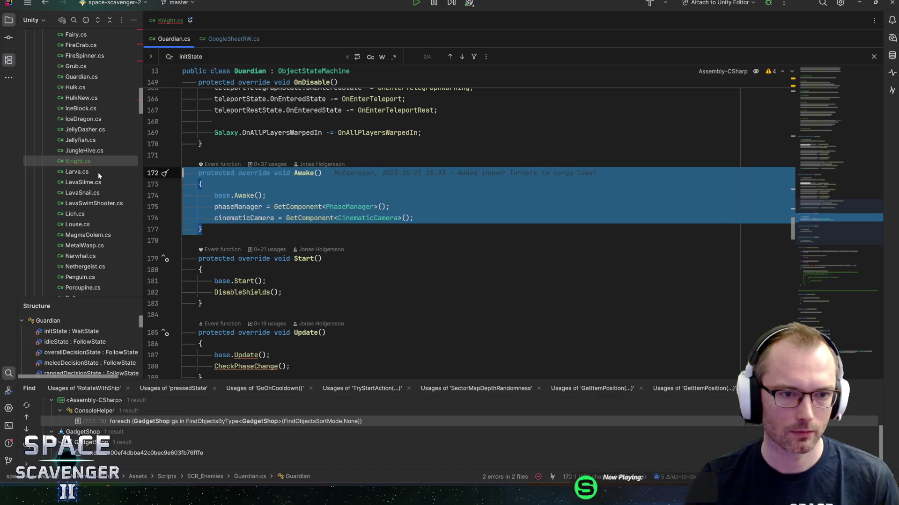
click(171, 20)
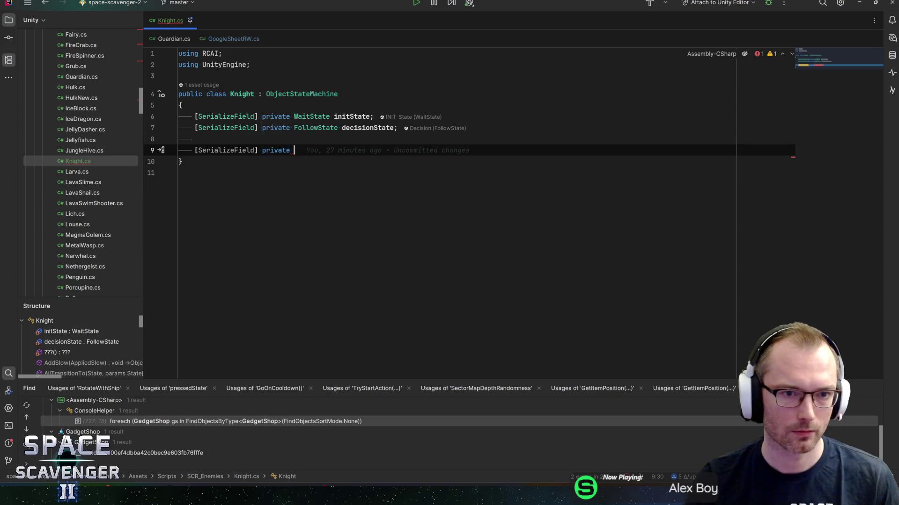
Step: Replace line 9 with an Awake override holding Guardian's pasted GetComponent body
key(shift+Home)
key(Return)
text(awak)
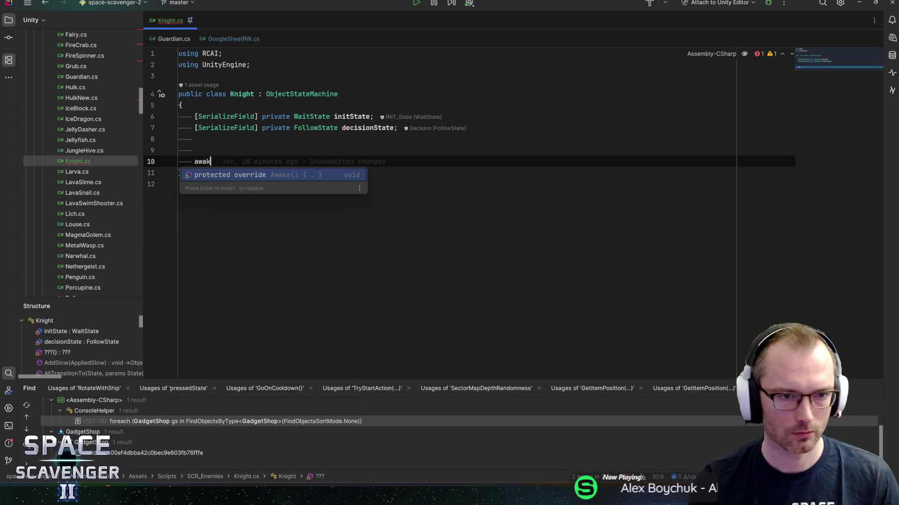
key(Return)
text(protected override void Awake()     {         base.Awake();         phaseManager = GetComponent<PhaseManager>();         cinematicCamera = GetComponent<CinematicCamera>();     })
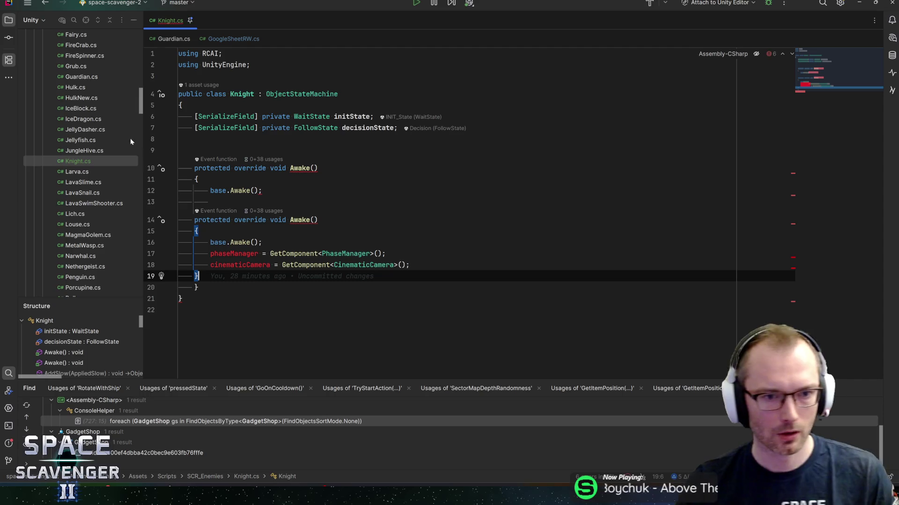
click(198, 287)
key(ctrl+x)
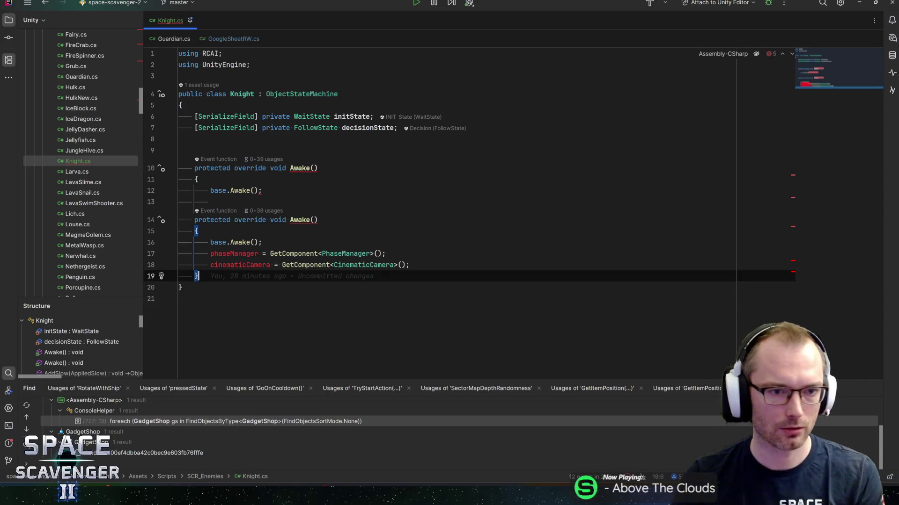
key(shift+Up)
key(shift+Up)
key(shift+Up)
key(Delete)
key(shift+Up)
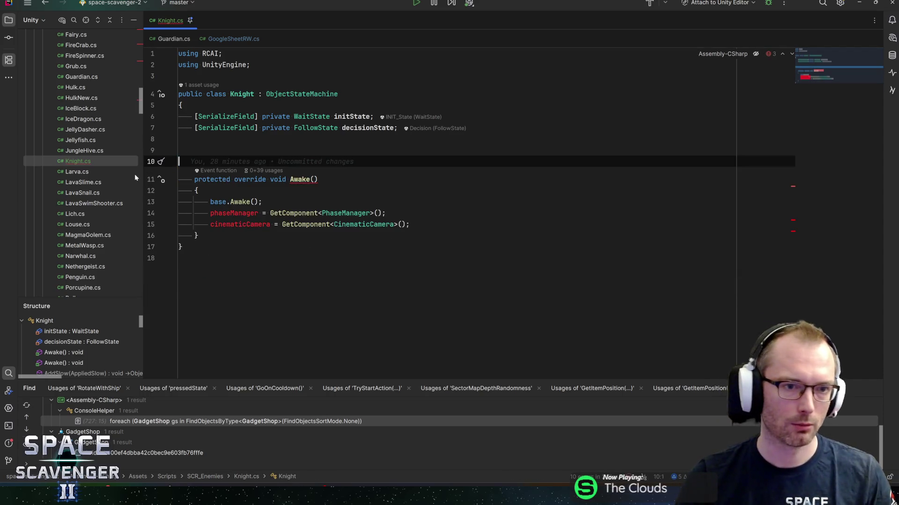
key(Delete)
key(BackSpace)
Step: Declare a private PhaseManager phaseManager field above the Awake method
key(F2)
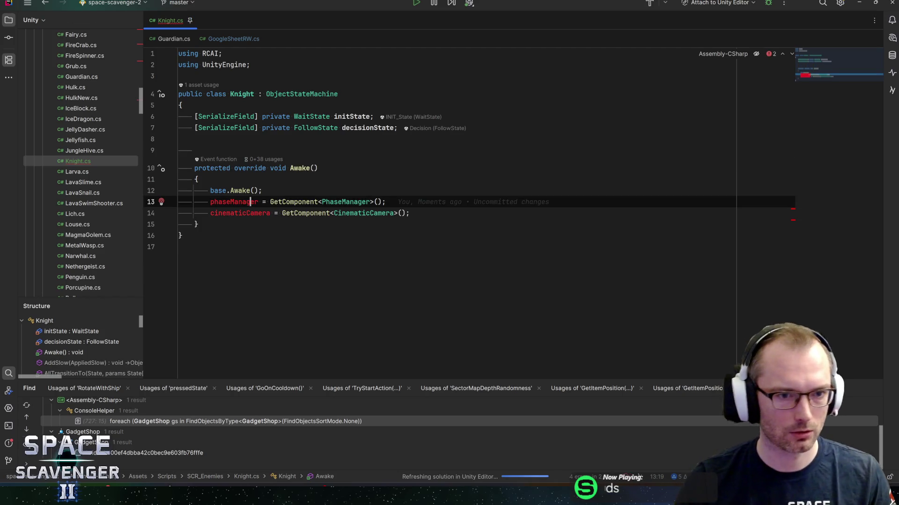
key(Up)
key(Up)
key(Up)
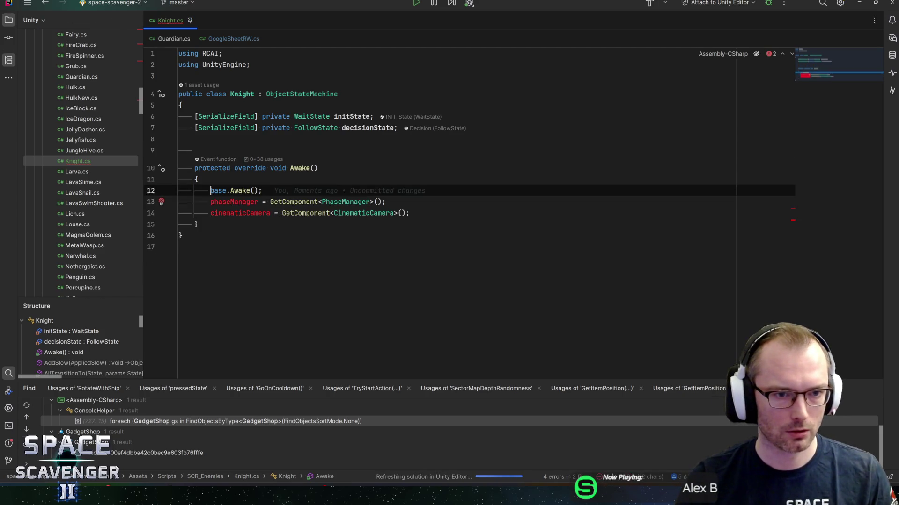
key(Return)
key(Return)
text(private [)
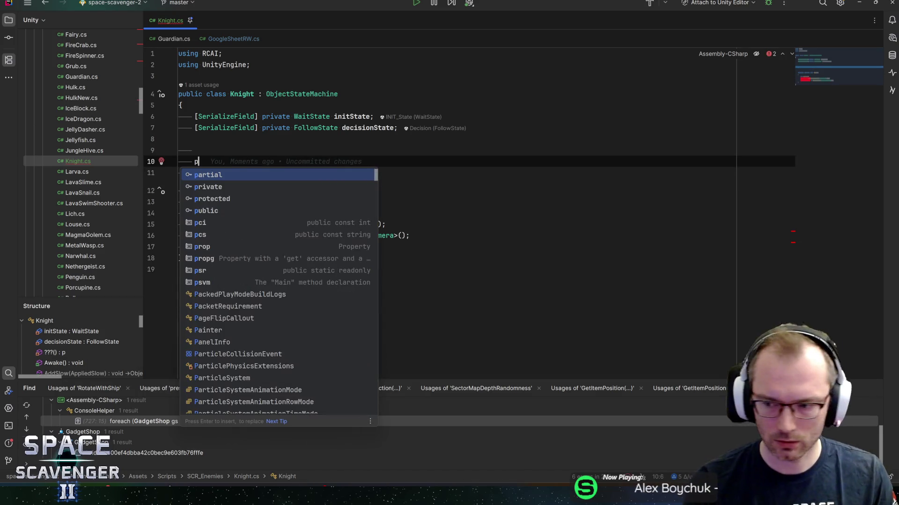
key(BackSpace)
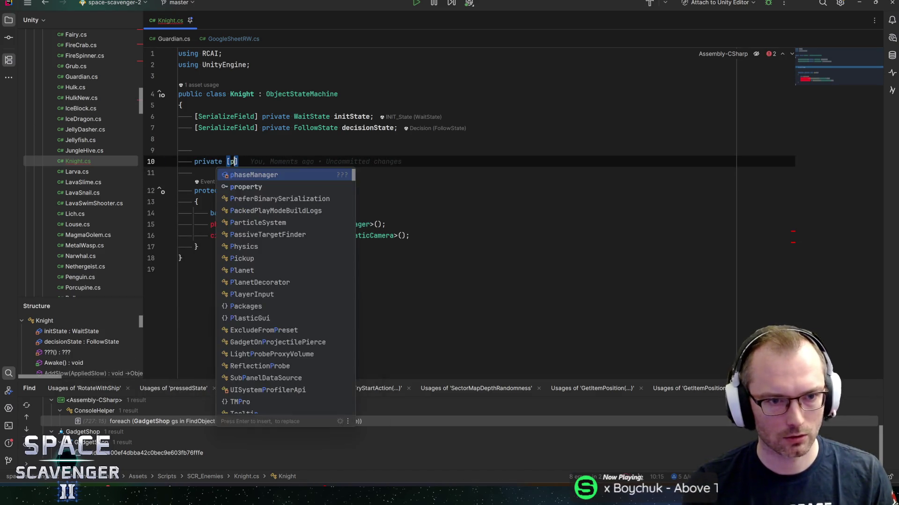
text(phaseman)
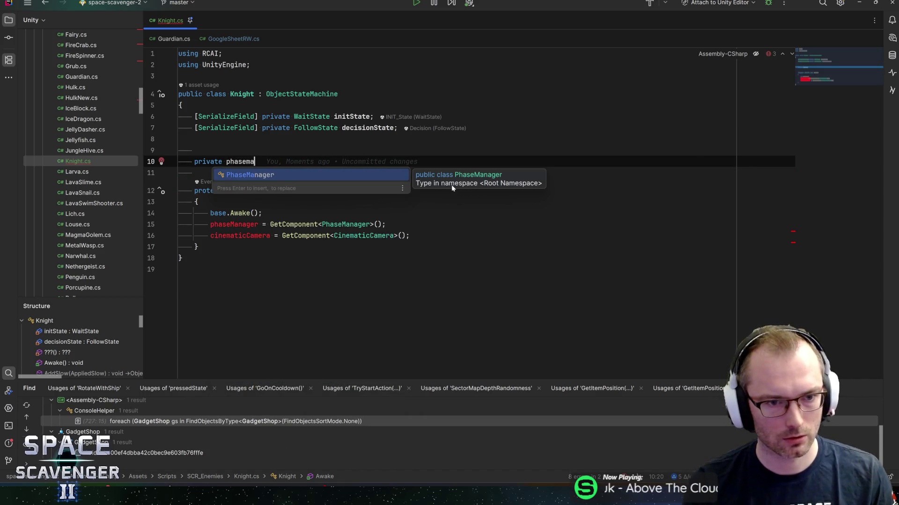
key(Return)
text(p)
key(Return)
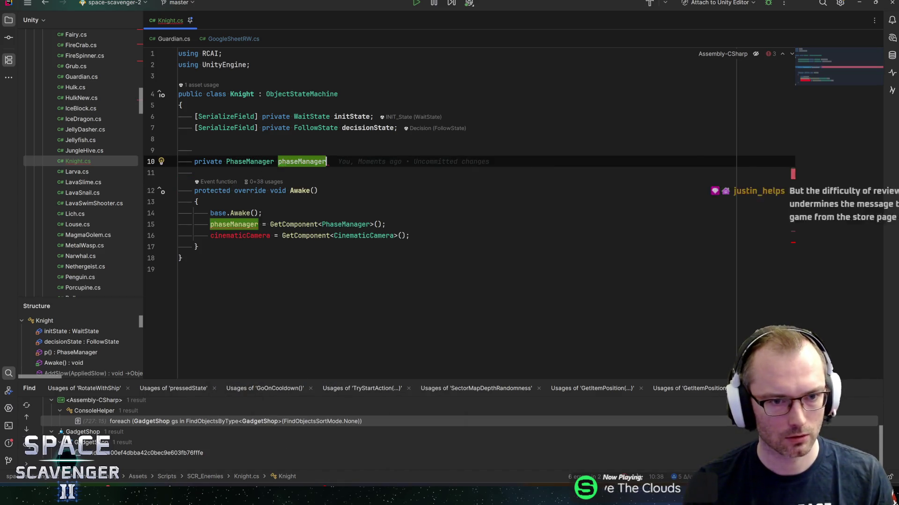
text(;)
Step: Declare a private CinematicCamera cinematicCamera field below it
key(Return)
text(pri)
key(Return)
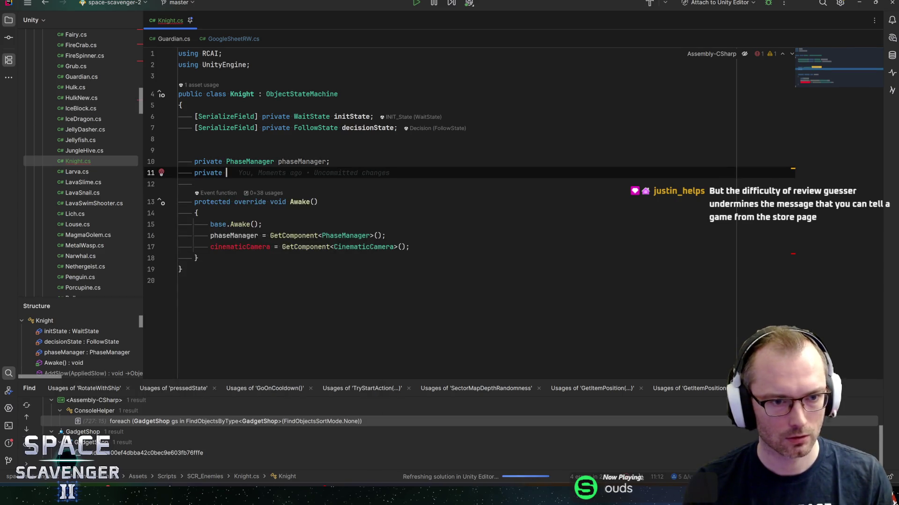
text(Cinematicca)
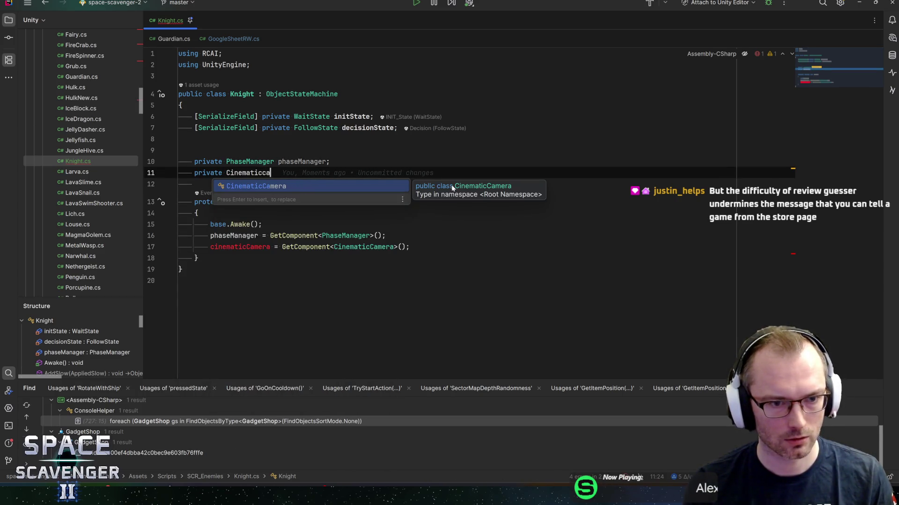
key(Return)
text(cinematicca)
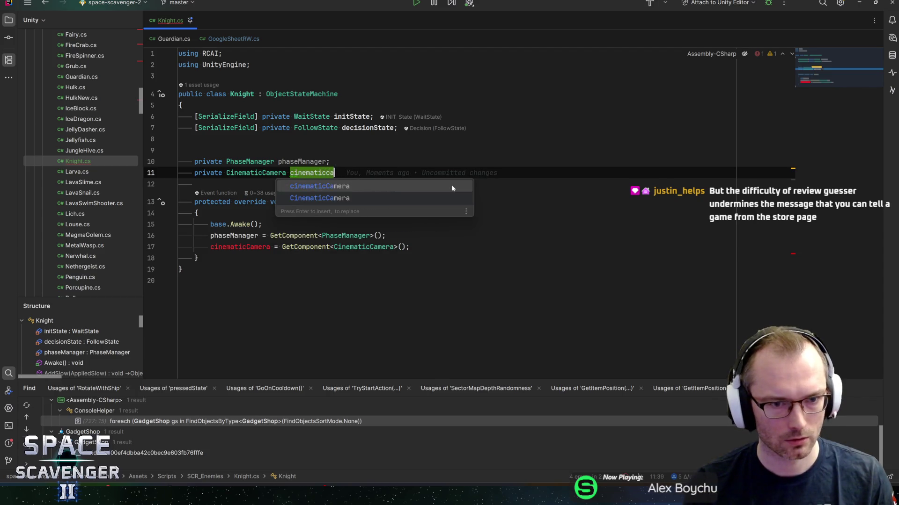
key(Return)
text(;)
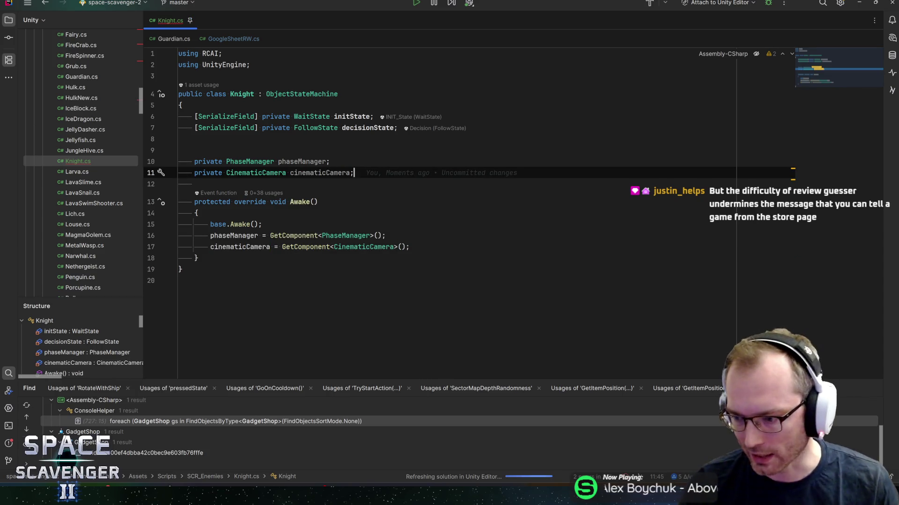
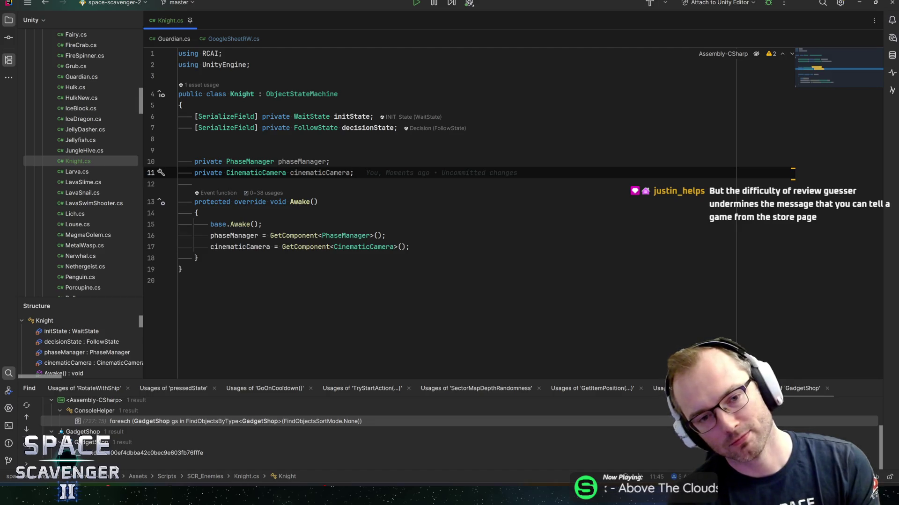
Step: Check Guardian.cs's OnAllPlayersWarpedIn subscription, then return to Knight's cinematicCamera field declarations
click(351, 173)
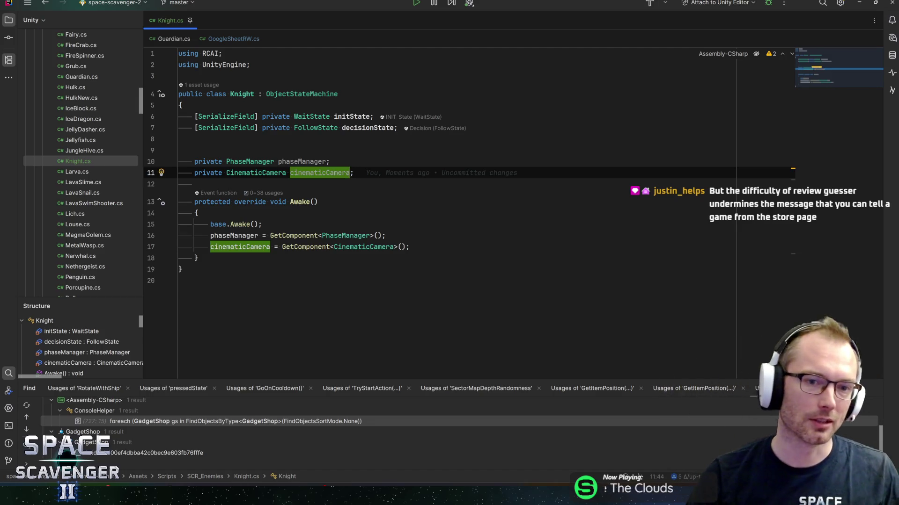
key(ctrl+shift+Left)
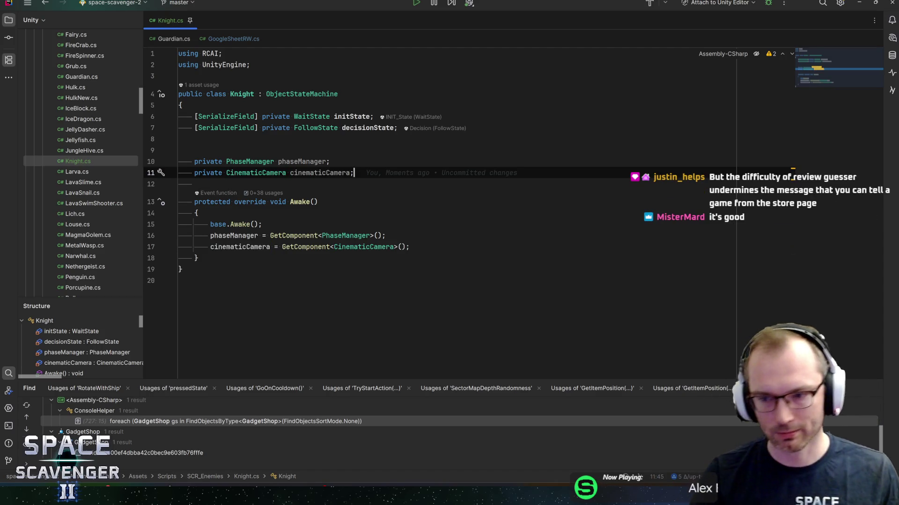
click(354, 172)
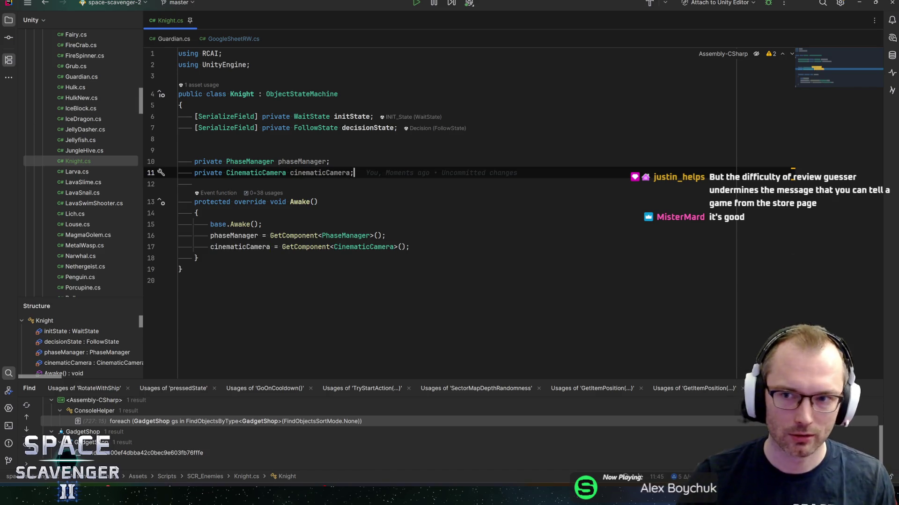
click(198, 258)
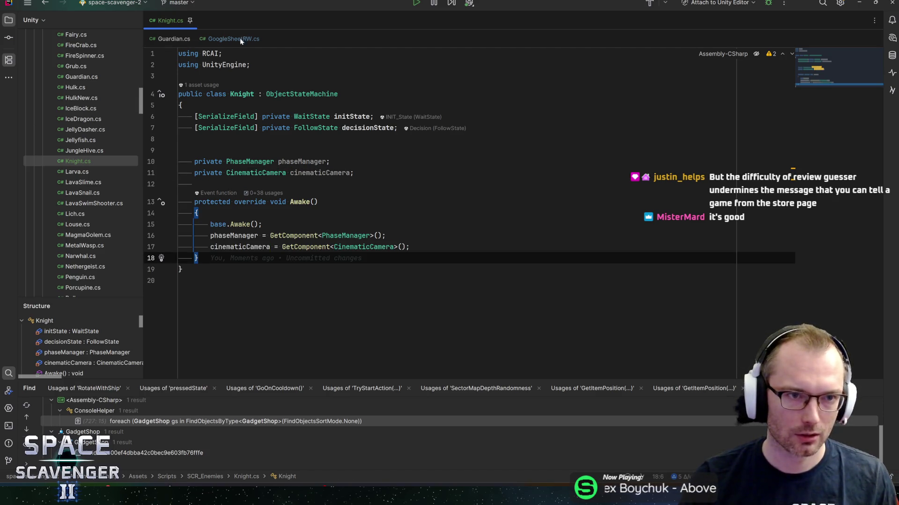
key(alt+Tab)
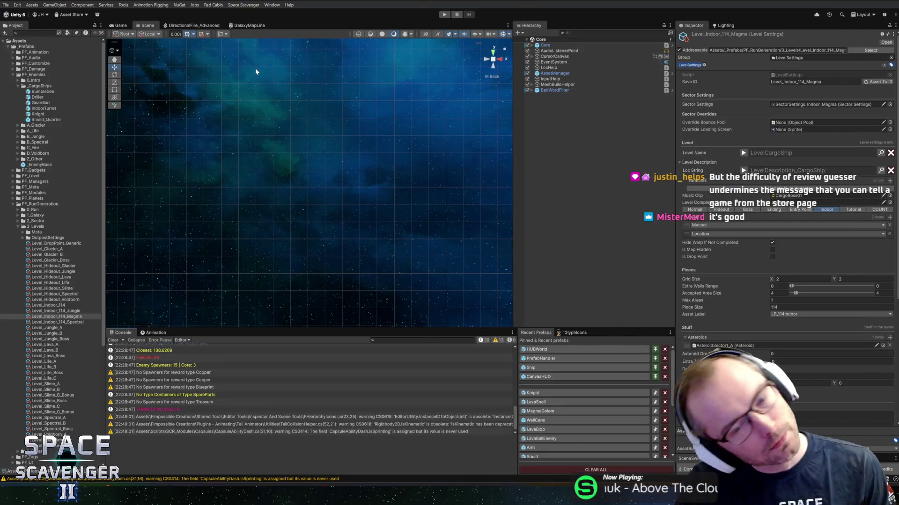
key(alt+Tab)
key(ctrl+minus)
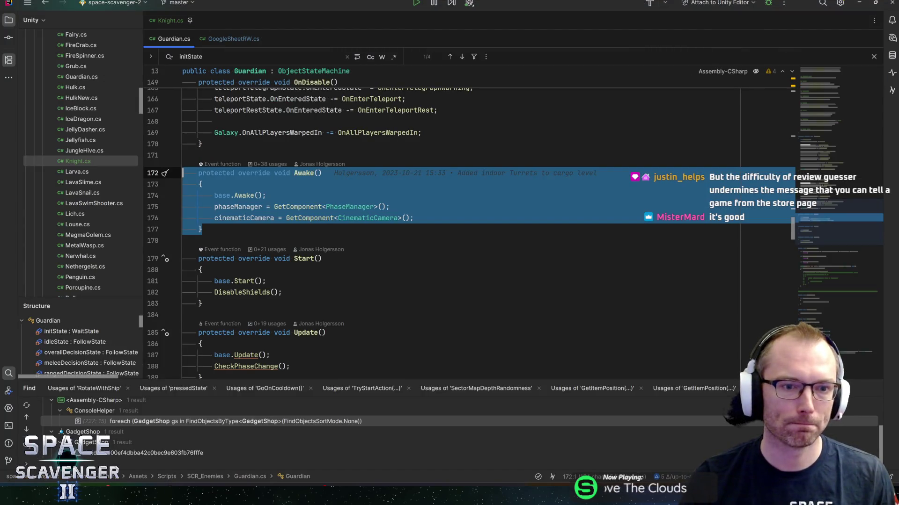
key(ctrl+minus)
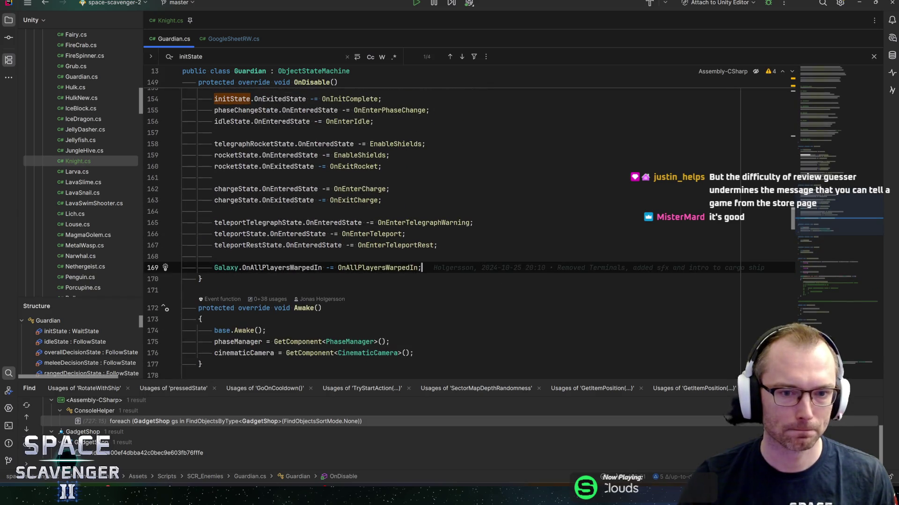
key(ctrl+minus)
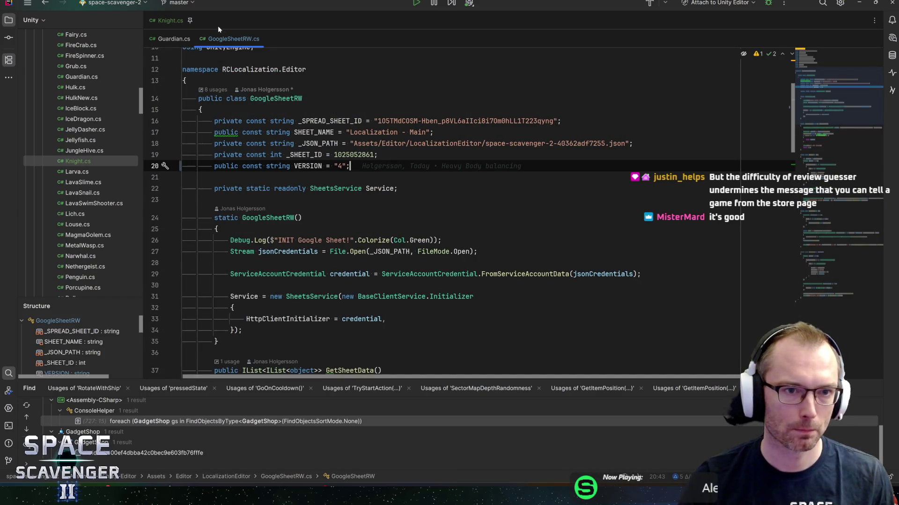
key(ctrl+minus)
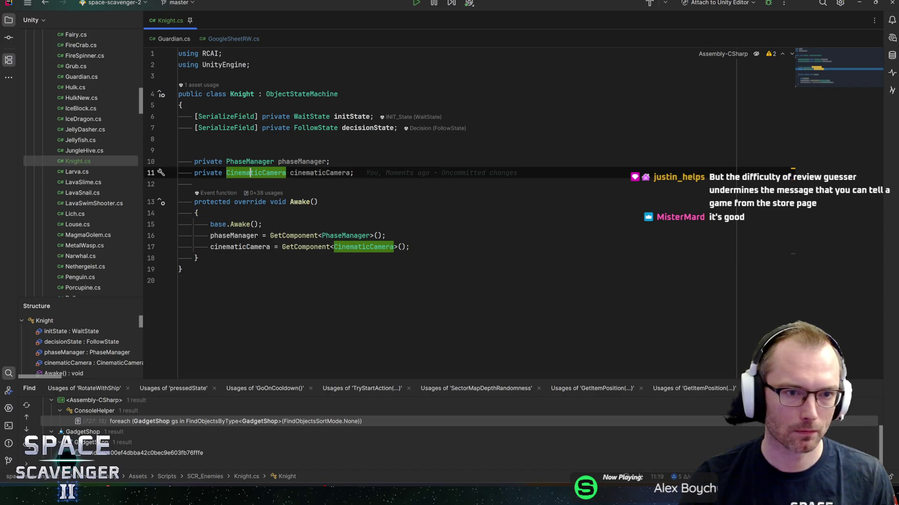
click(353, 173)
Step: Add OnEnable/OnDisable overrides with the Galaxy.OnAllPlayersWarpedIn lines, using += in OnEnable
key(Return)
key(Return)
text(onen)
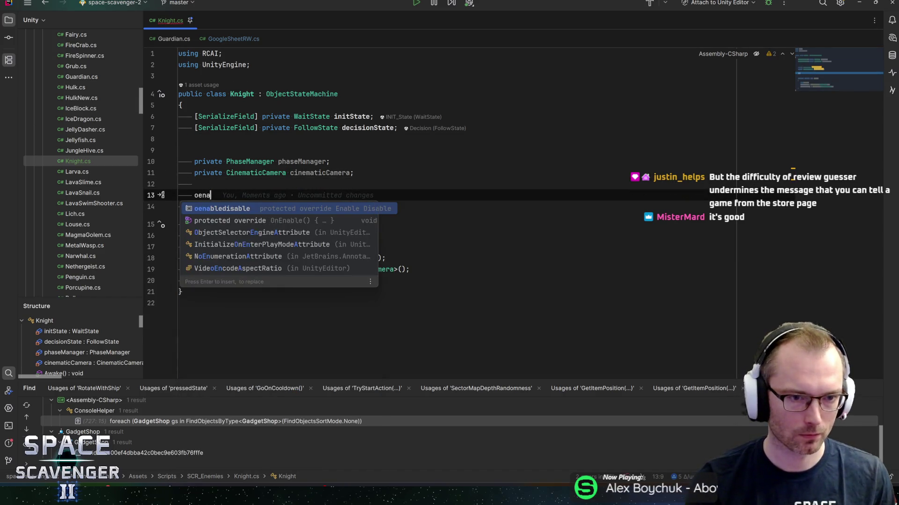
key(Return)
text(Galaxy.OnAllPlayersWarpedIn -= OnAllPlayersWarpedIn;)
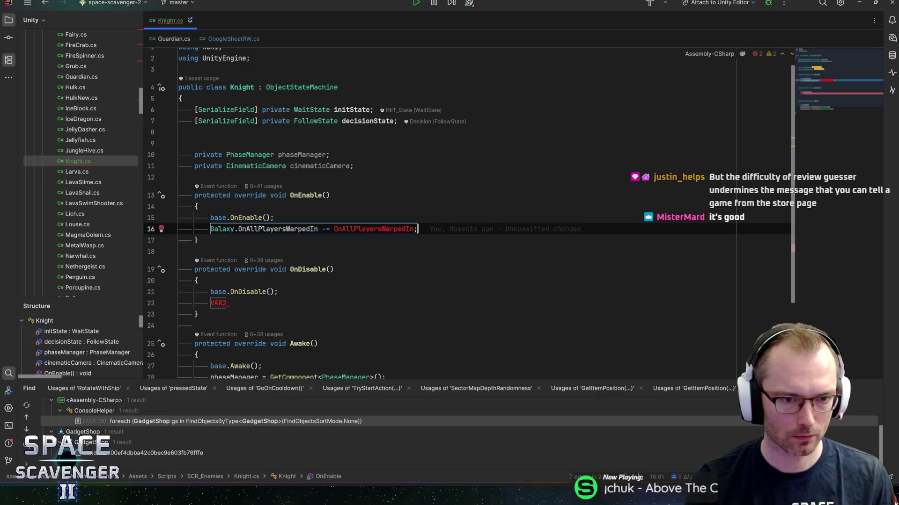
key(Tab)
text(Galaxy.OnAllPlayersWarpedIn -= OnAllPlayersWarpedIn;)
key(Up)
key(Up)
key(Up)
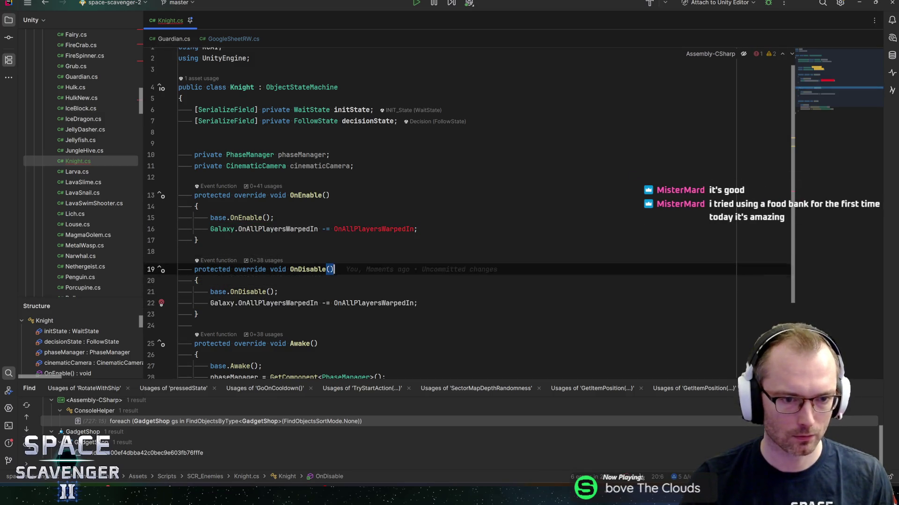
key(ctrl+Left)
key(ctrl+Left)
key(shift+Right)
text(+)
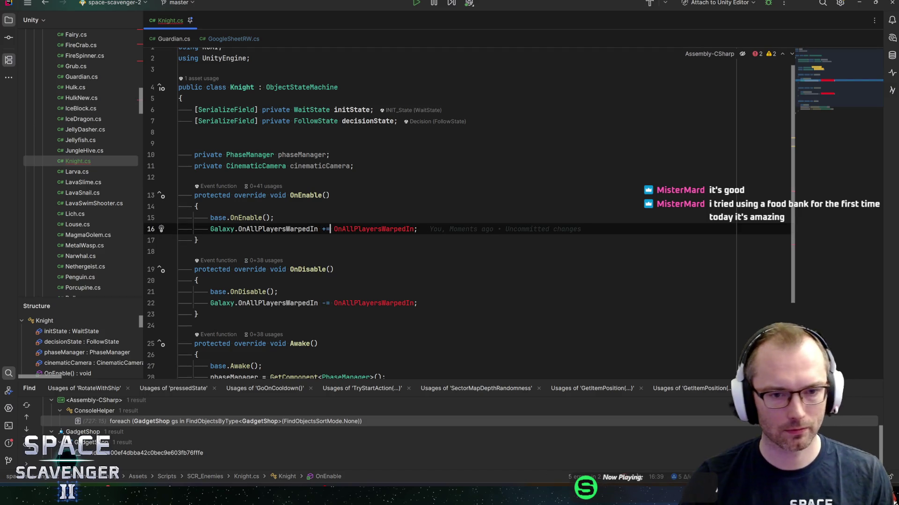
Step: Below Awake, add a separator and an empty private void OnAllPlayersWarpedIn() method
click(418, 229)
scroll(468, 213, down, 3)
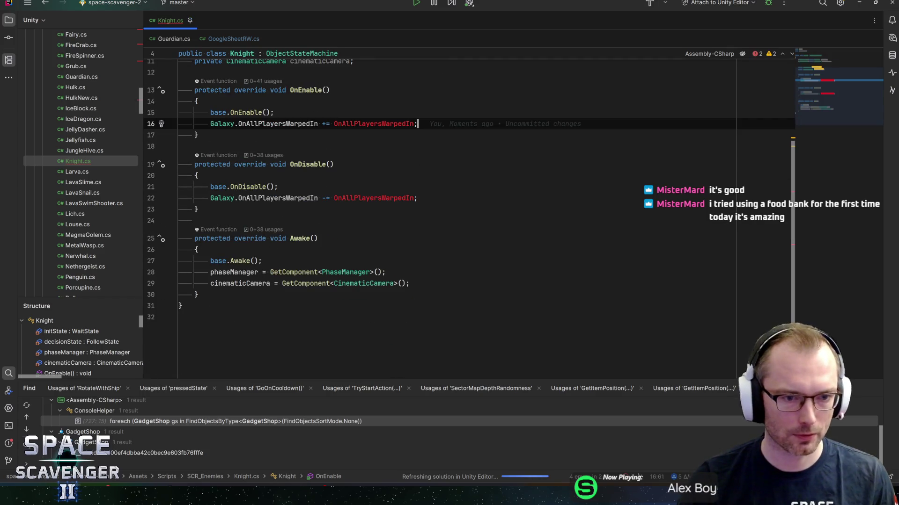
click(178, 294)
key(End)
key(Return)
key(Return)
text(sep)
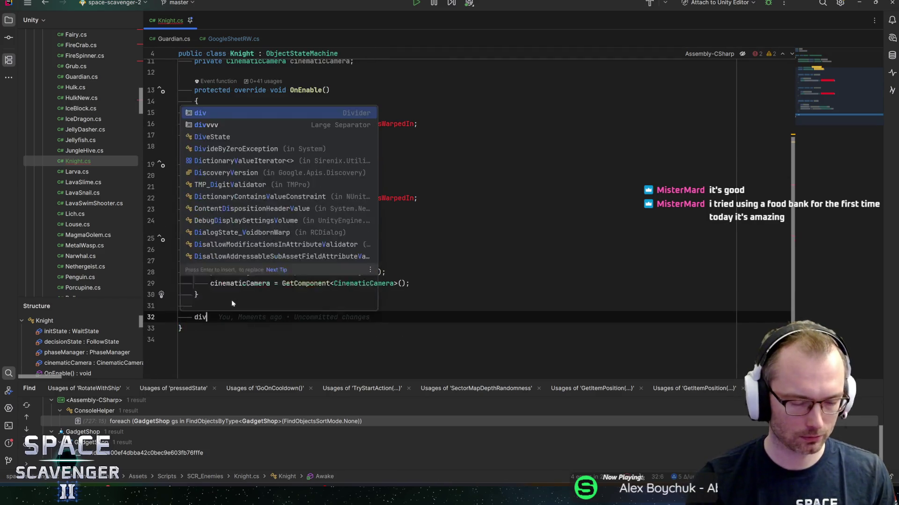
key(Tab)
text(OnAllPlayersWarpedIn)
key(ctrl+z)
text(p)
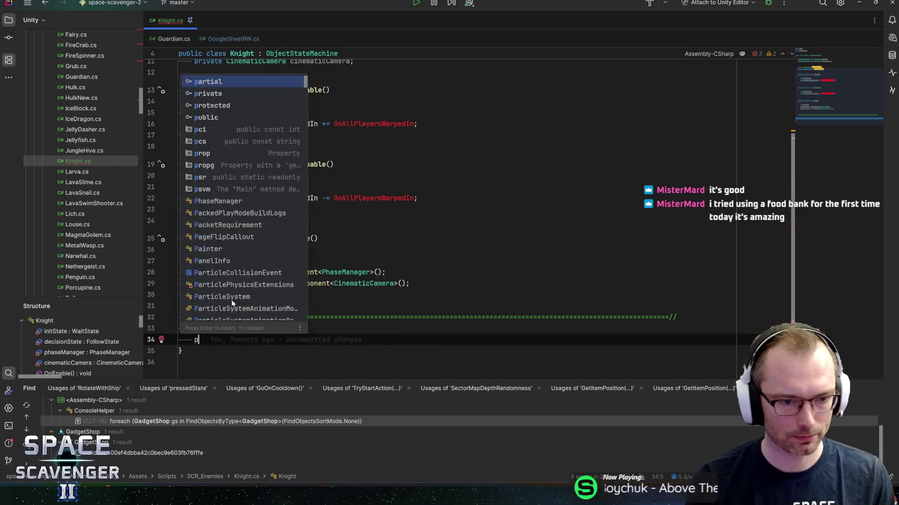
text(rivate void)
key(ctrl+v)
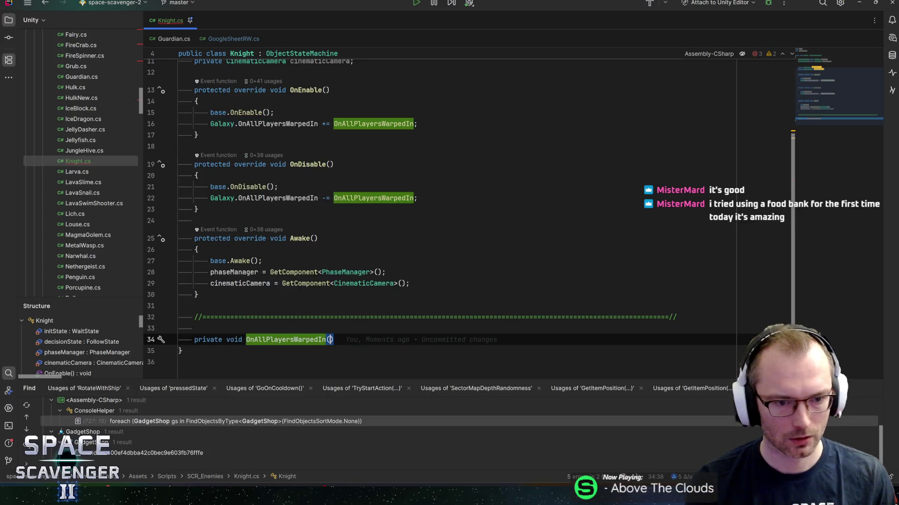
text((){)
key(Return)
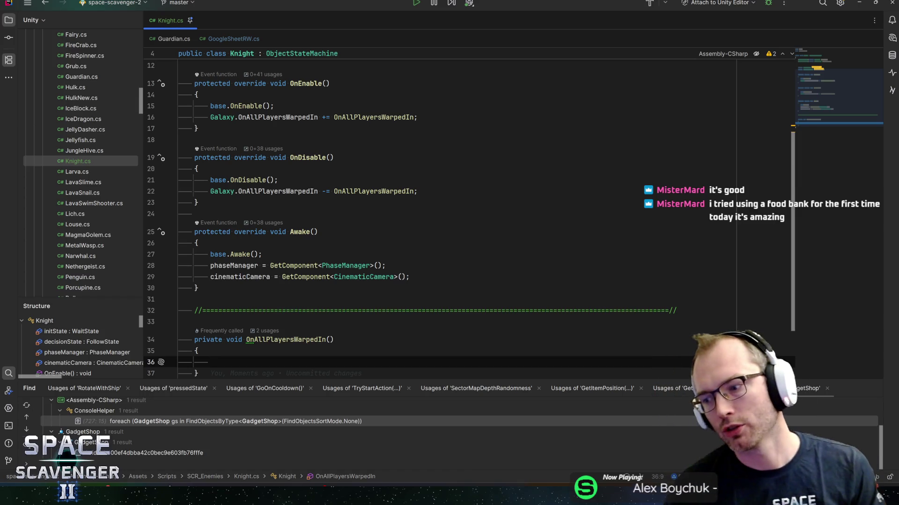
scroll(468, 220, down, 3)
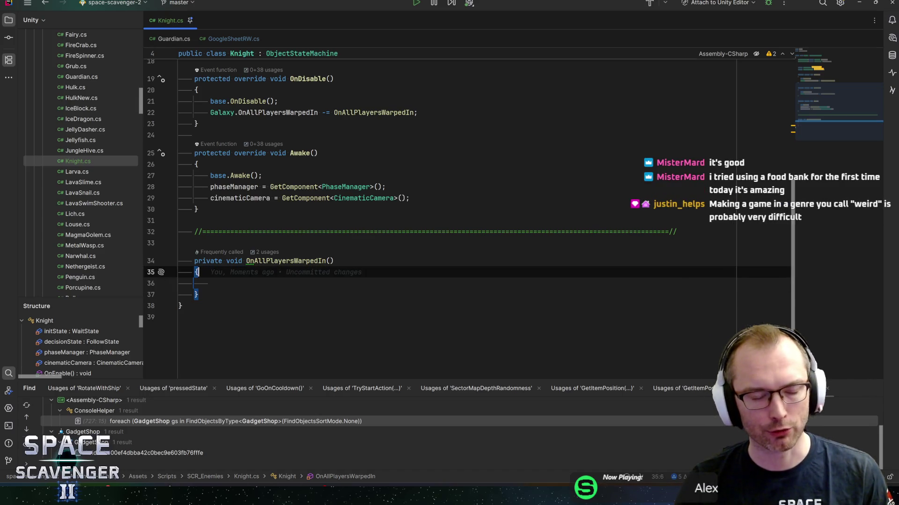
click(199, 295)
key(Up)
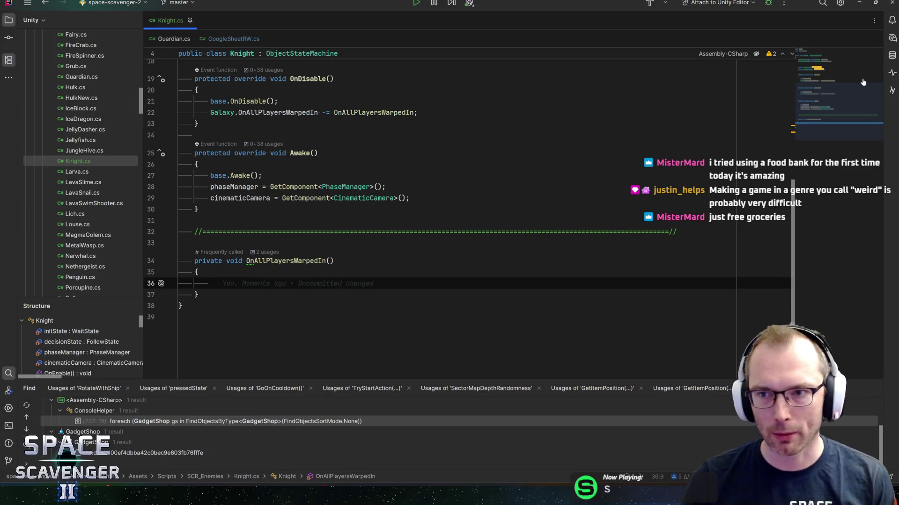
scroll(824, 80, up, 5)
key(ctrl+alt+Left)
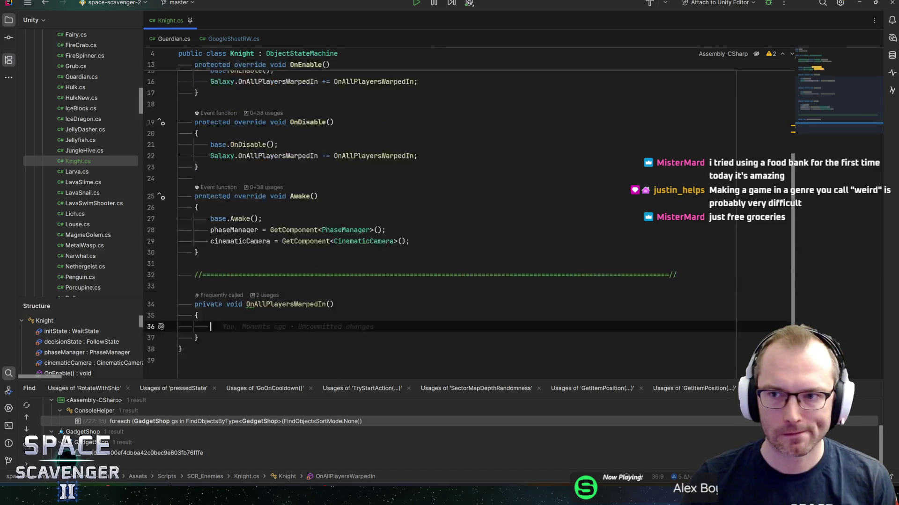
Step: Remove the extra blank line after the fields and enter cinematicCamera in the OnAllPlayersWarpedIn handler
key(Down)
key(Down)
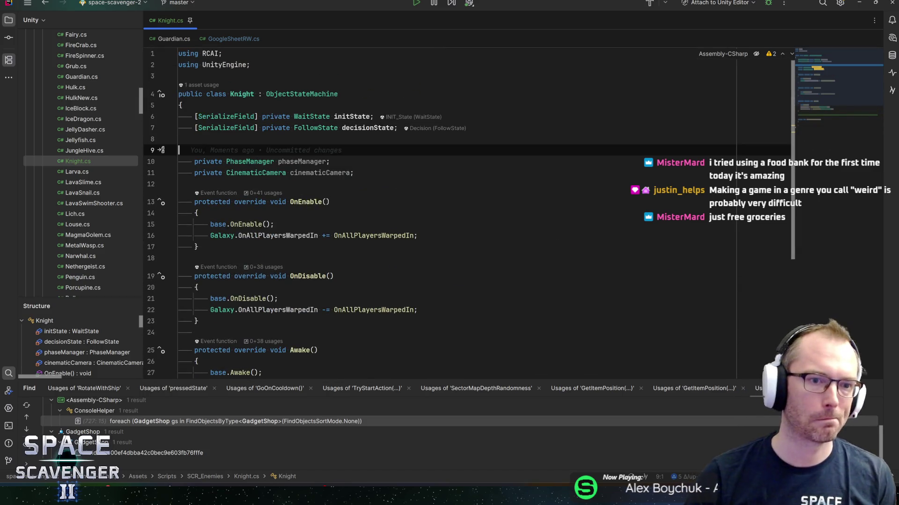
key(BackSpace)
key(ctrl+alt+Right)
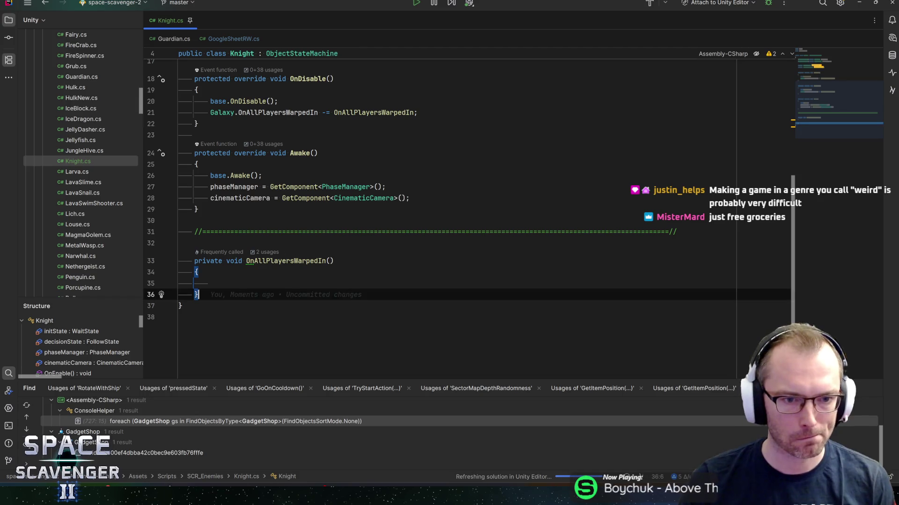
key(Up)
text(cinema)
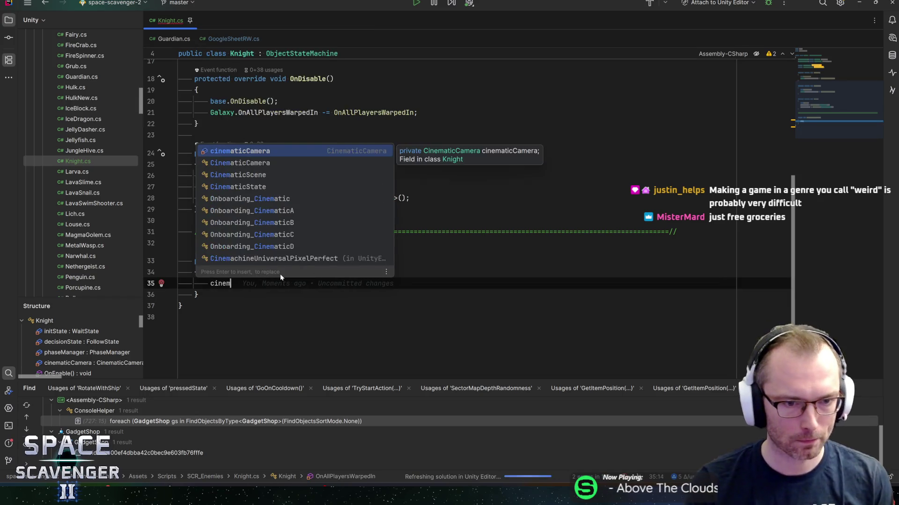
key(Return)
text(.set)
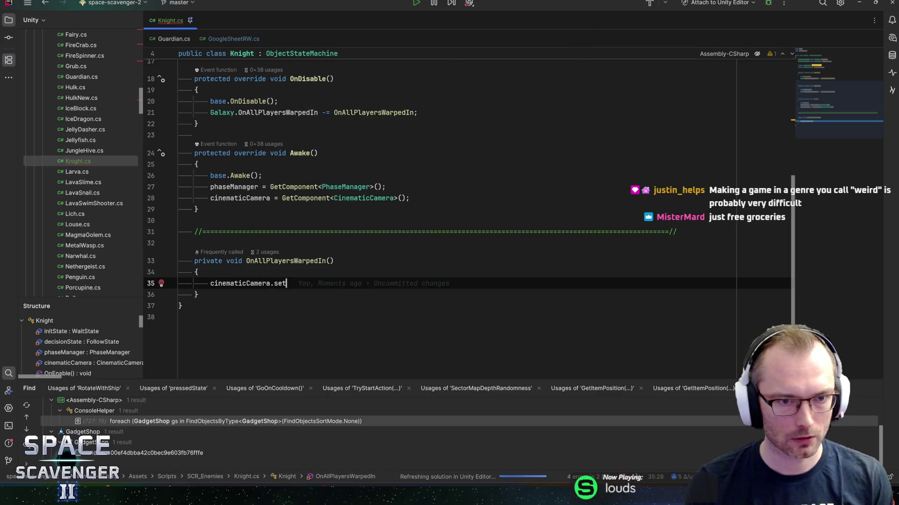
key(BackSpace)
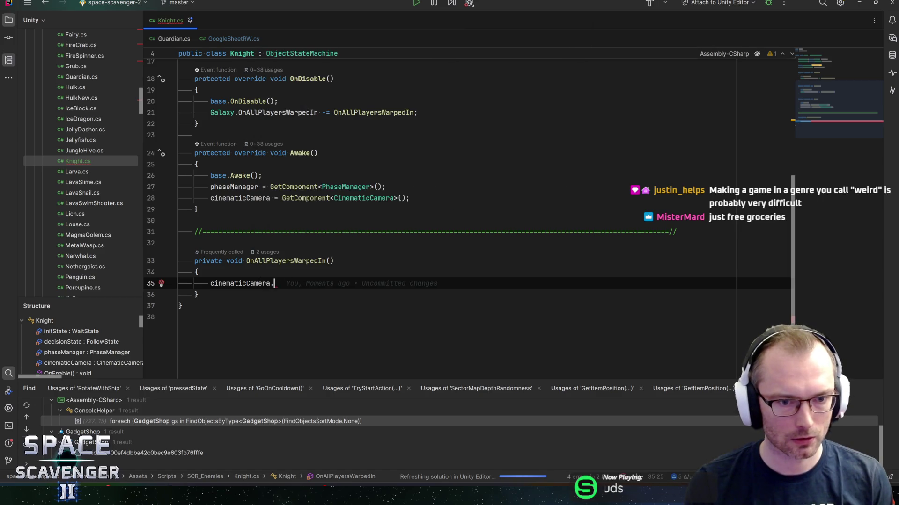
text(st)
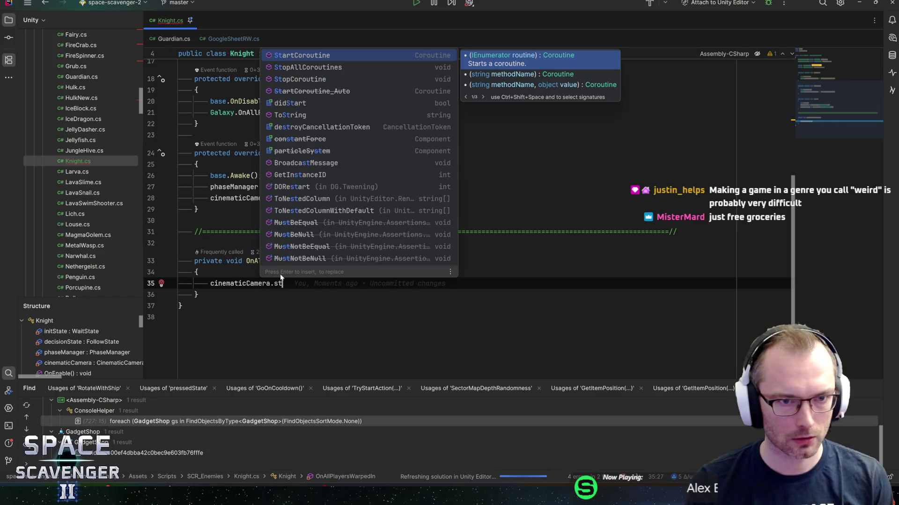
key(BackSpace)
key(BackSpace)
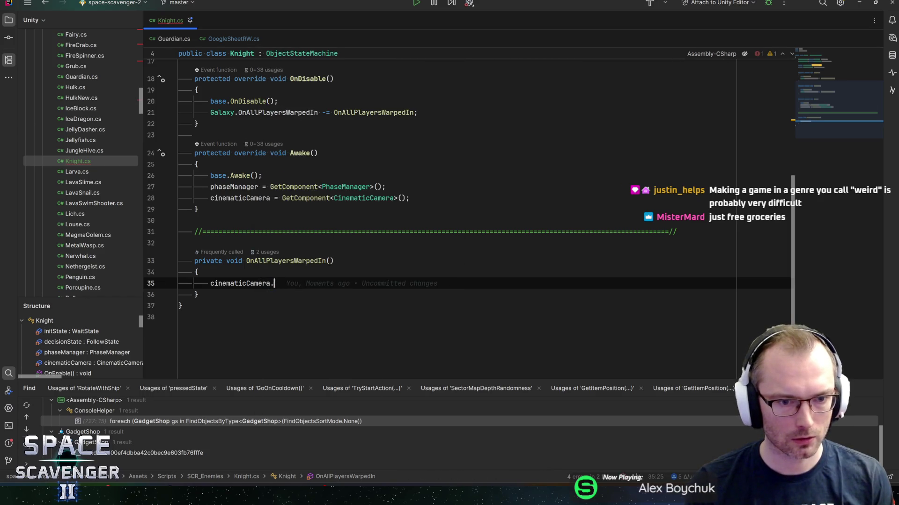
key(BackSpace)
Step: Call cinematicCamera.Activate(2f), save, and open Activate's definition in CinematicCamera.cs
text(.)
scroll(340, 148, down, 10)
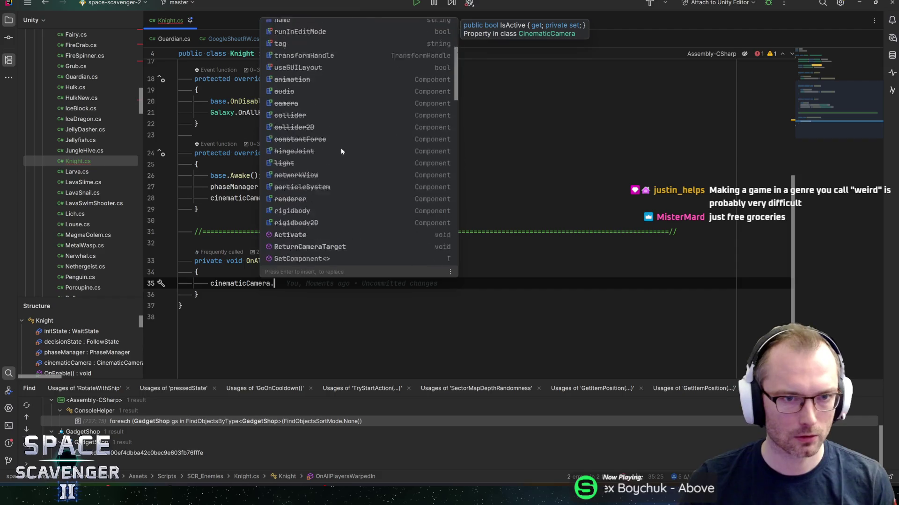
click(328, 109)
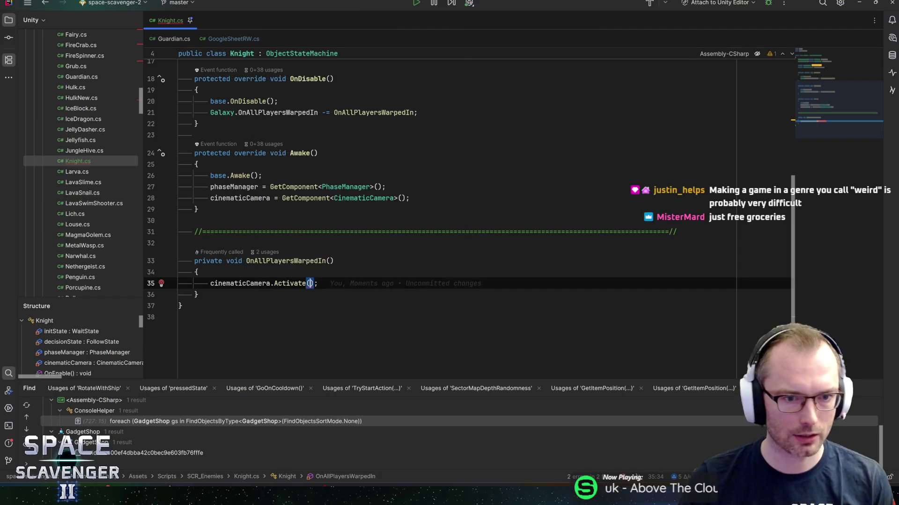
text(2)
key(End)
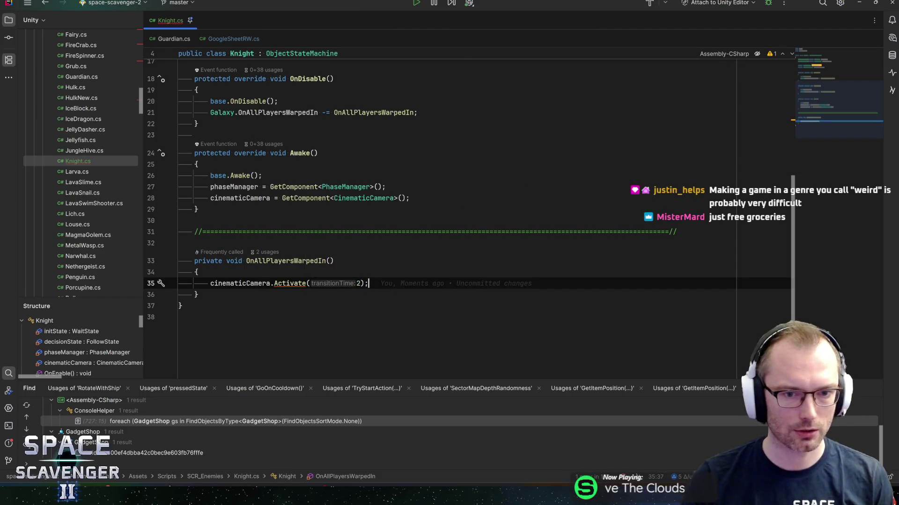
key(Left)
key(Left)
text(f)
key(End)
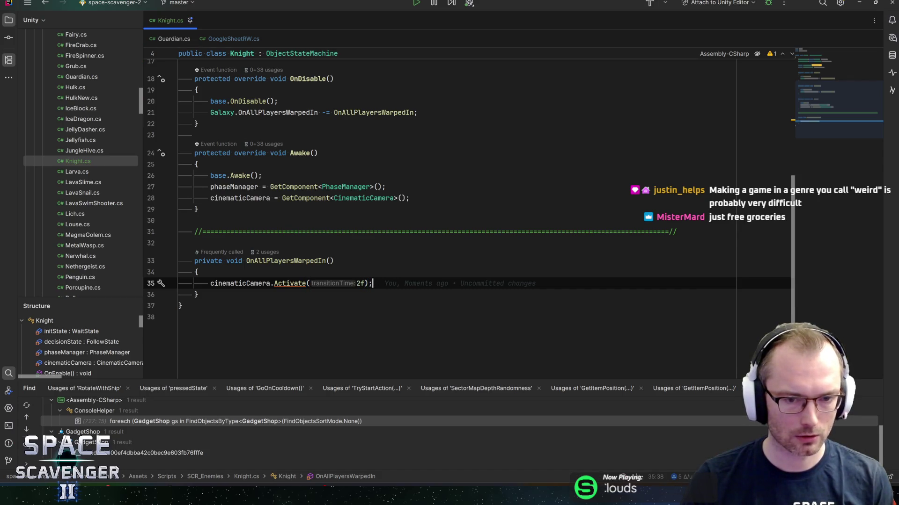
key(ctrl+s)
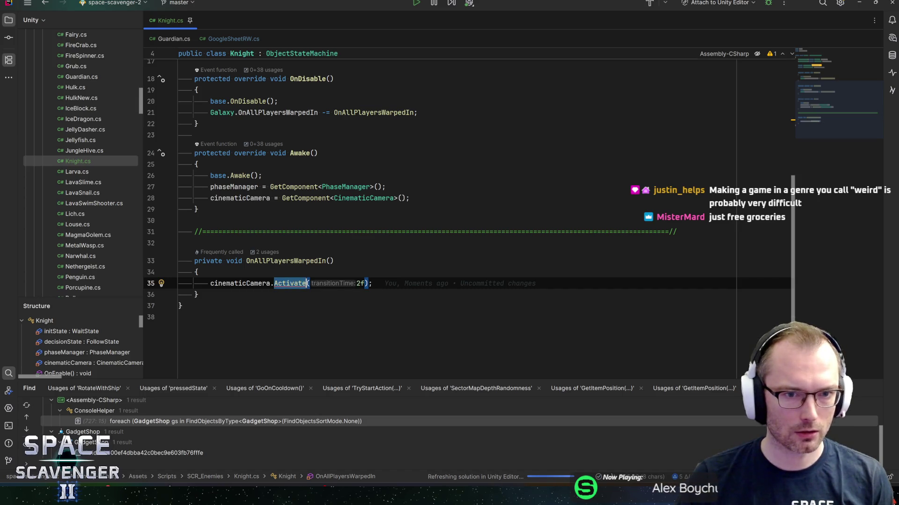
ctrl+click(290, 283)
scroll(468, 211, down, 2)
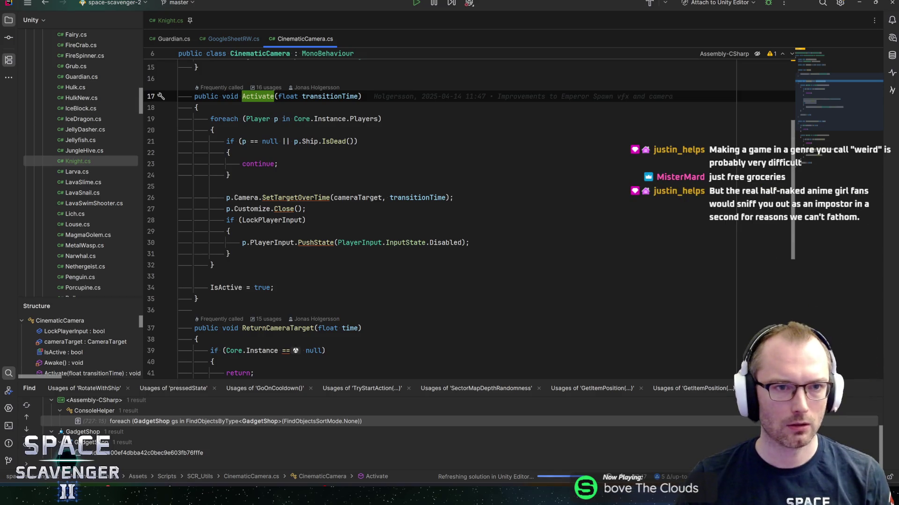
Step: Find Guardian's OnEnterIdle method via ReturnCameraTarget and paste it below OnAllPlayersWarpedIn in Knight.cs
click(165, 22)
click(300, 38)
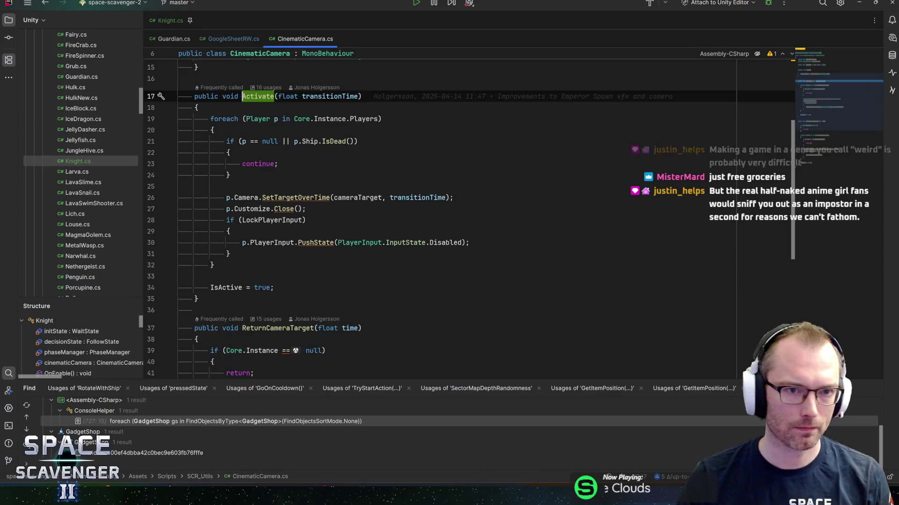
double_click(278, 328)
key(ctrl+c)
click(165, 20)
key(ctrl+f)
key(ctrl+v)
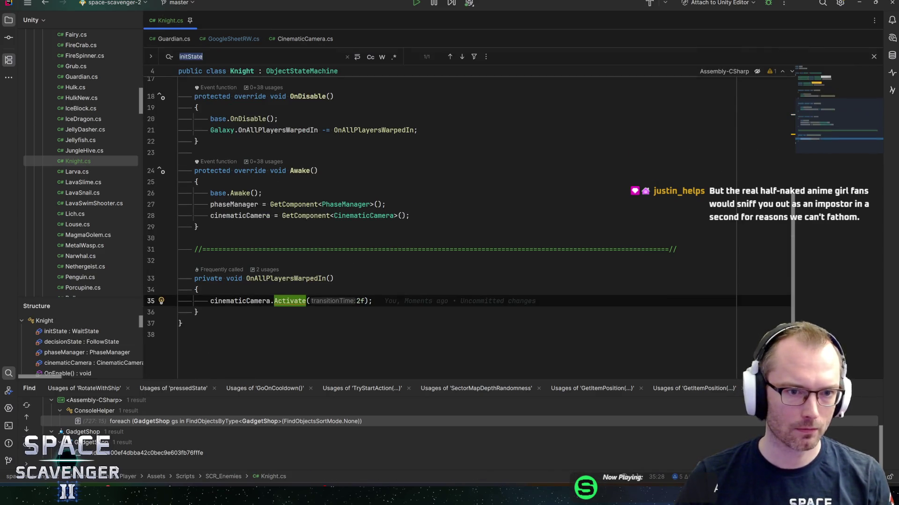
click(173, 39)
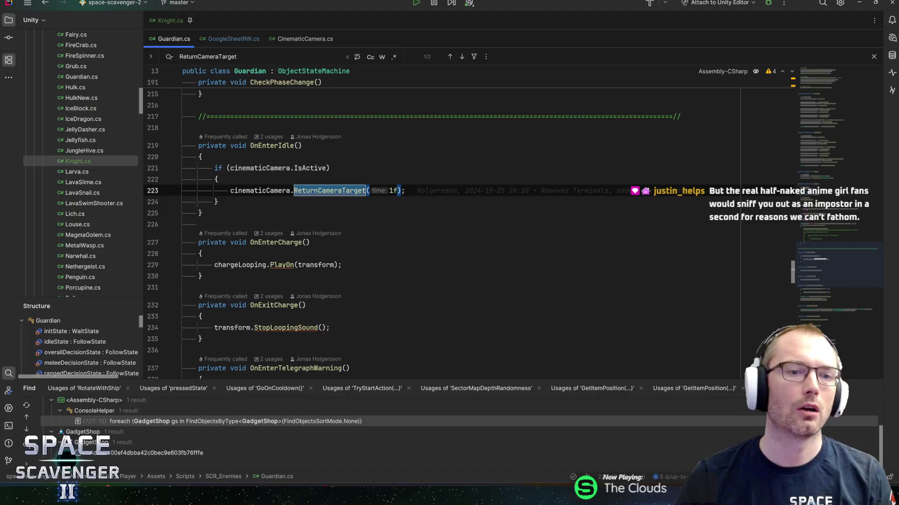
key(ctrl+Tab)
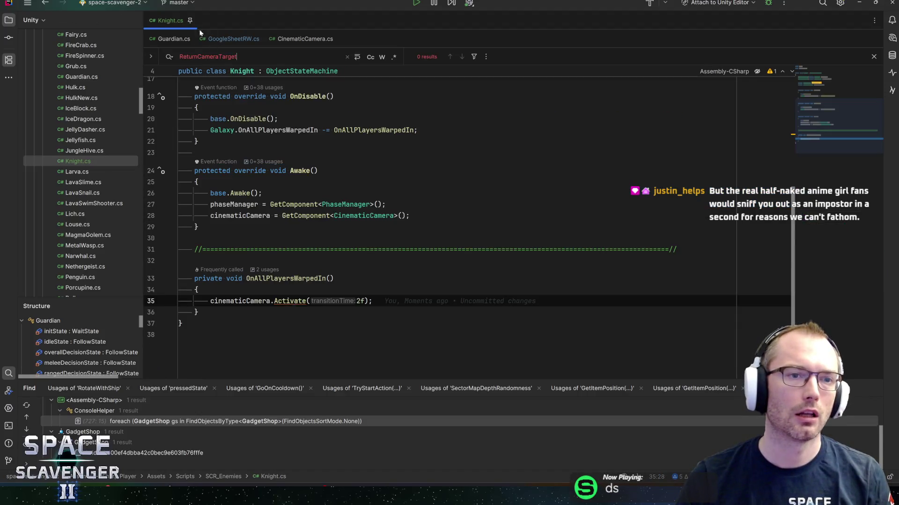
click(197, 294)
key(ctrl+v)
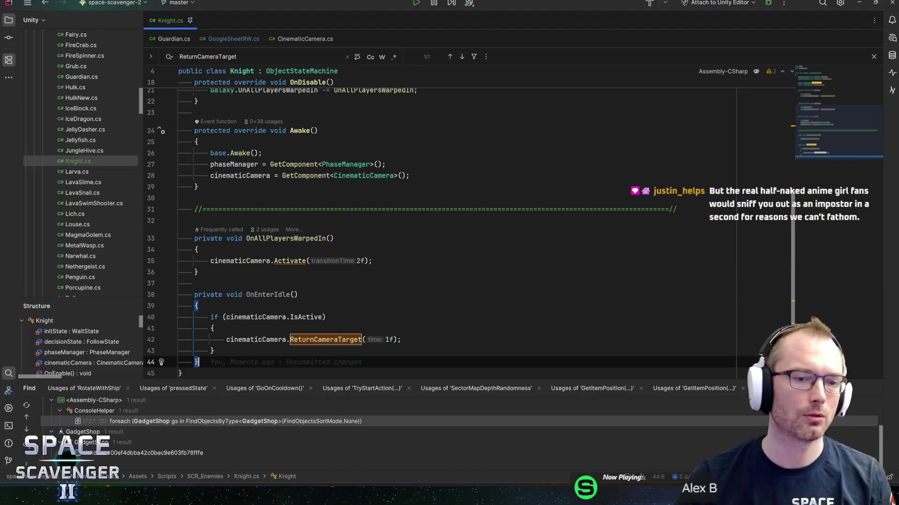
Step: Open a new line after base.OnEnable and start typing decisionState.OnEnteredState
scroll(468, 210, up, 5)
click(274, 231)
key(Return)
key(Up)
key(Home)
key(Return)
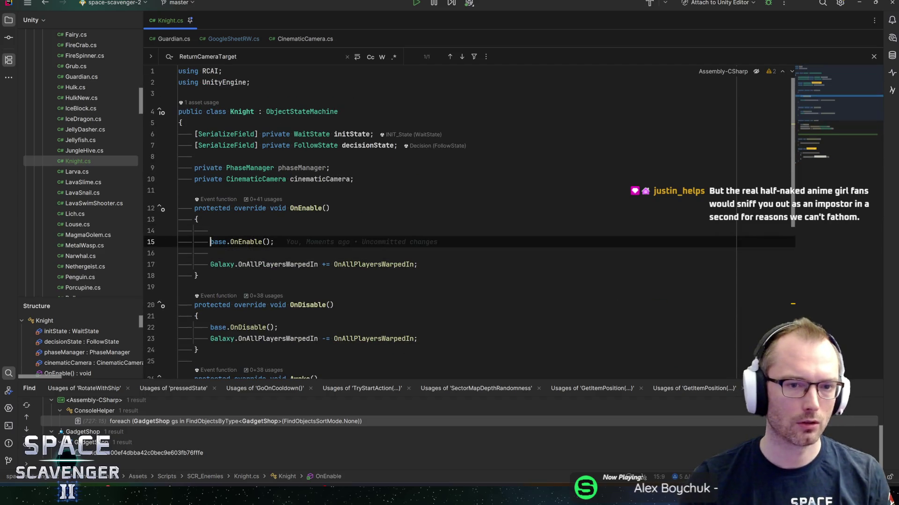
key(BackSpace)
key(End)
key(Down)
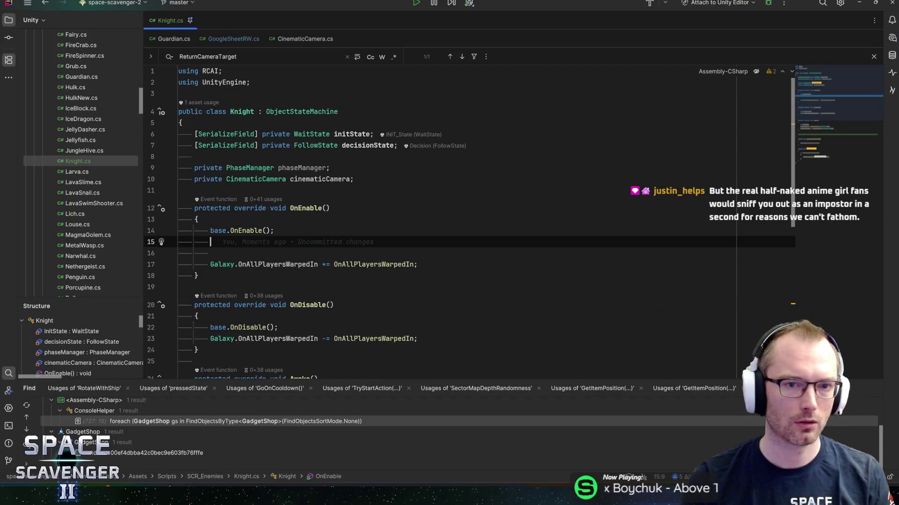
key(Return)
text(de)
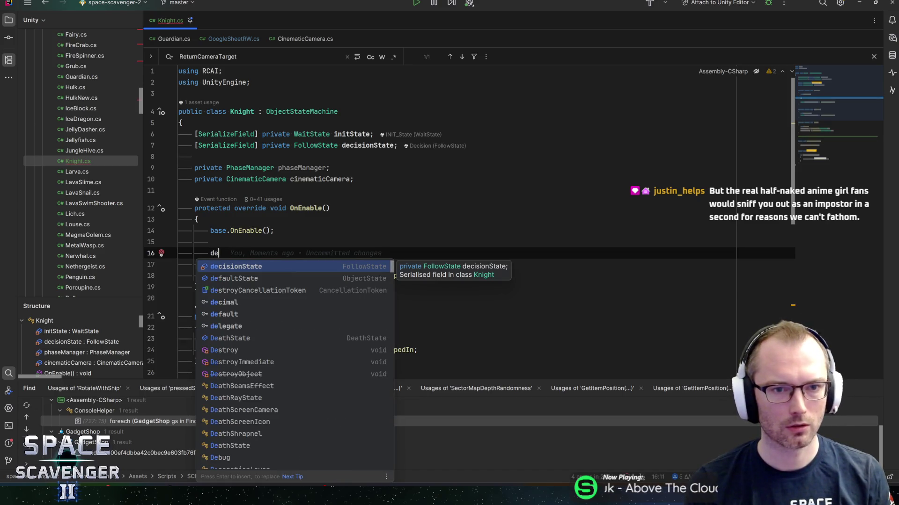
text(cisionState.)
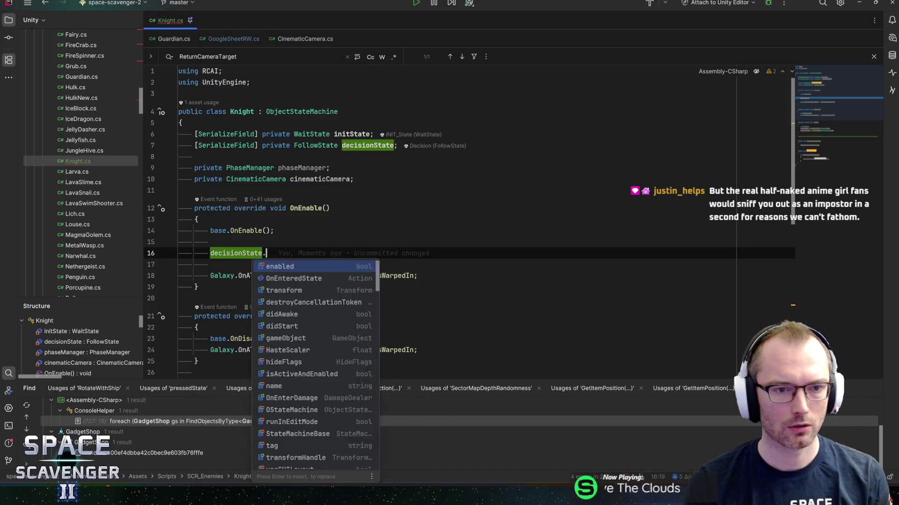
text(onenteredst)
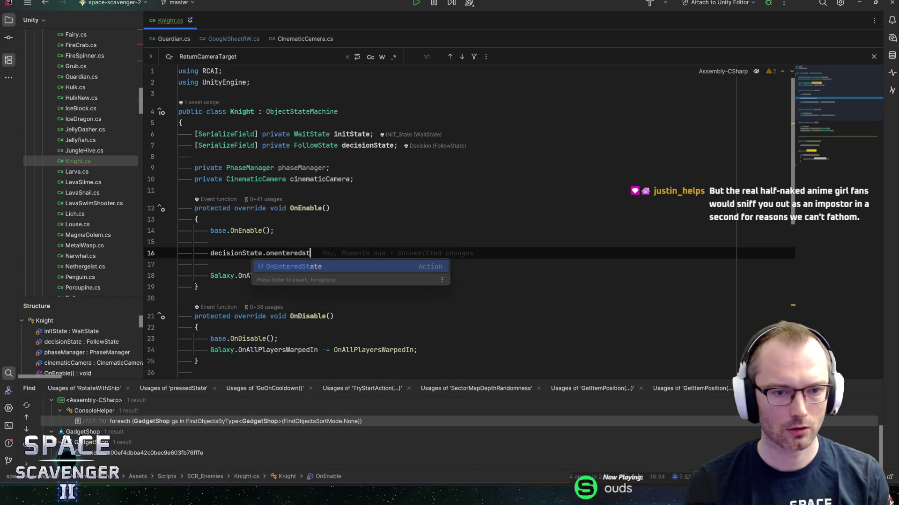
Step: Complete the OnEnable line as decisionState.OnEnteredState += OnEnterIdle;
key(Return)
text(+= OnEnter)
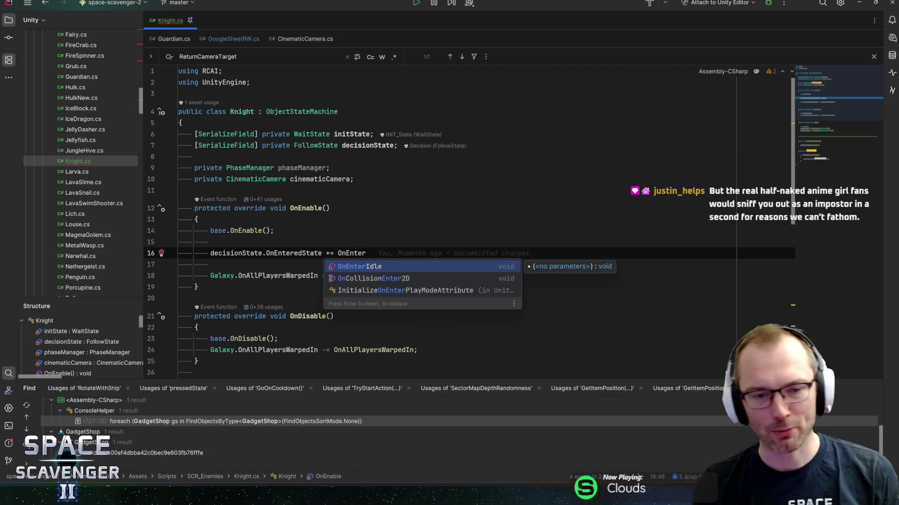
key(Return)
text(;)
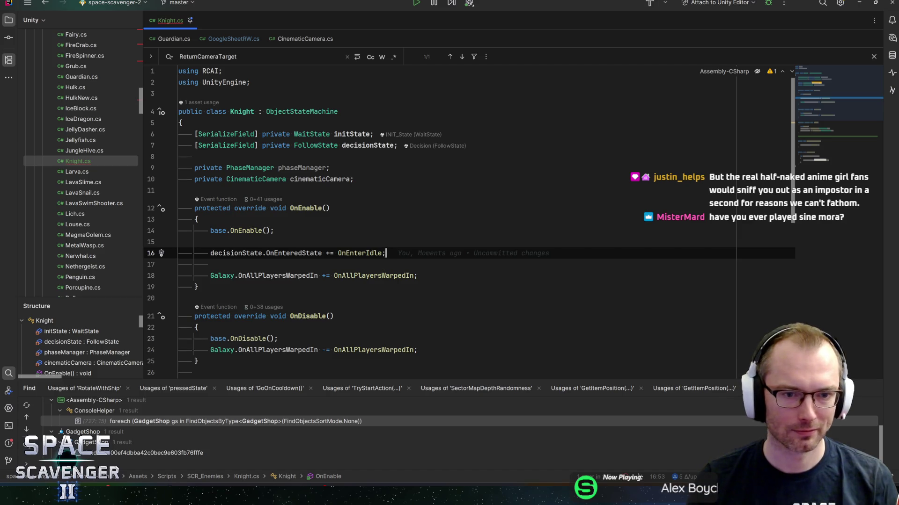
click(383, 253)
Step: Copy the subscription into OnDisable as an -= unsubscribe, then jump to OnEnterIdle
key(shift+Home)
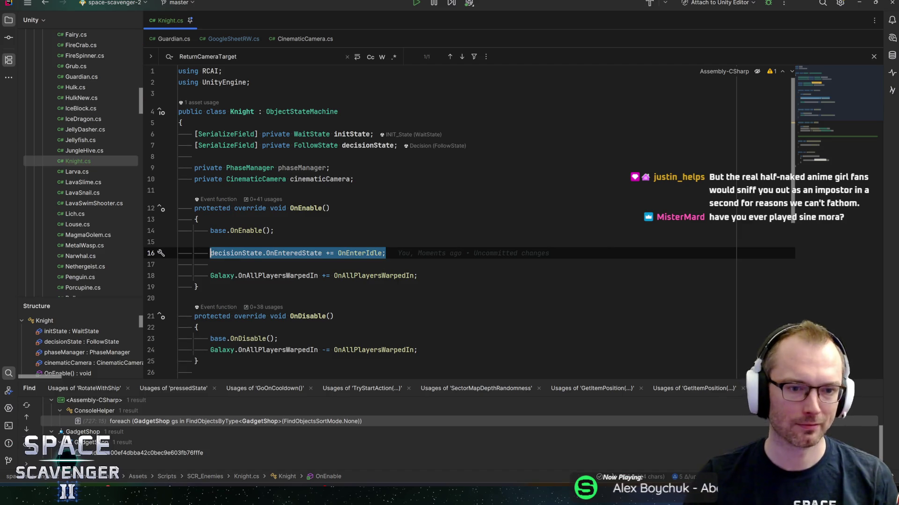
scroll(440, 220, down, 3)
click(278, 237)
key(Return)
key(Return)
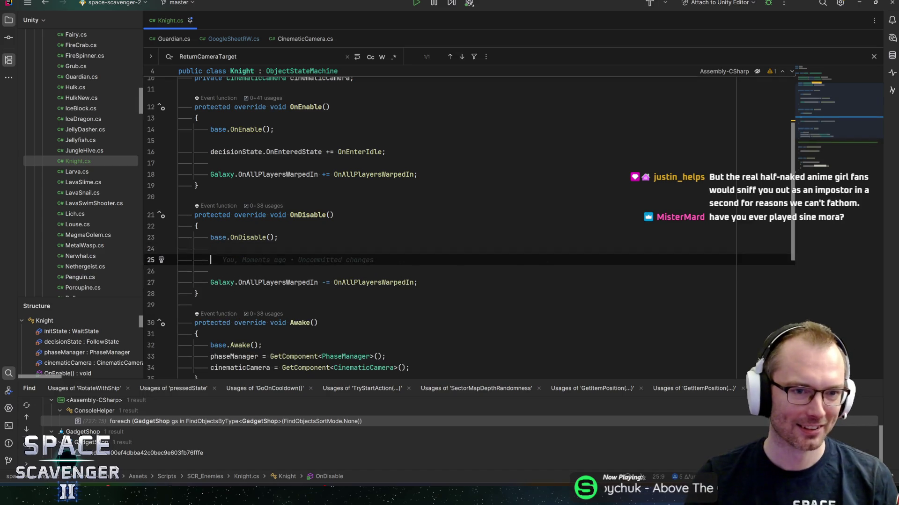
key(ctrl+v)
click(326, 259)
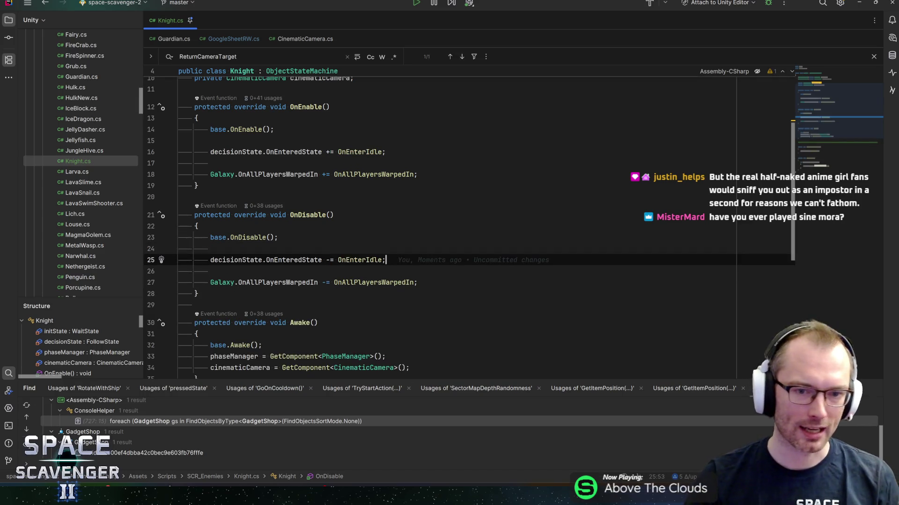
ctrl+click(358, 259)
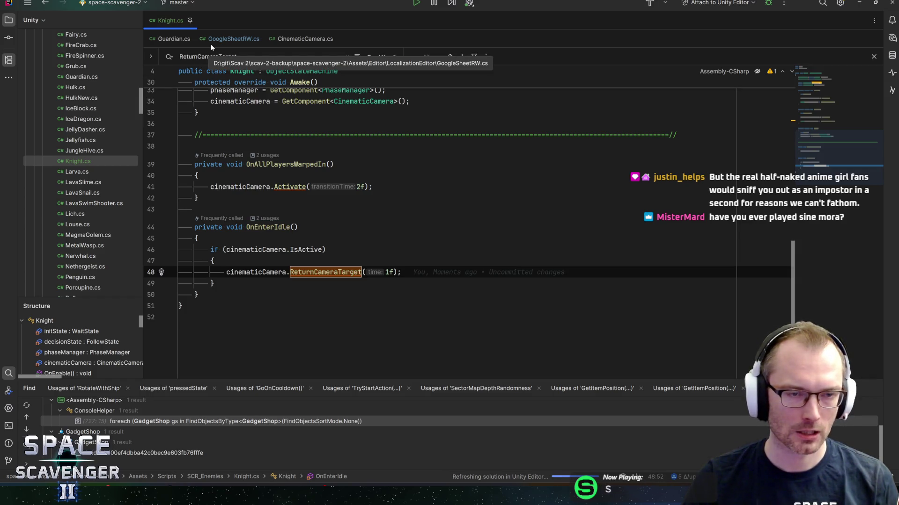
Step: Switch from Rider to the Unity Editor window
key(alt+Tab)
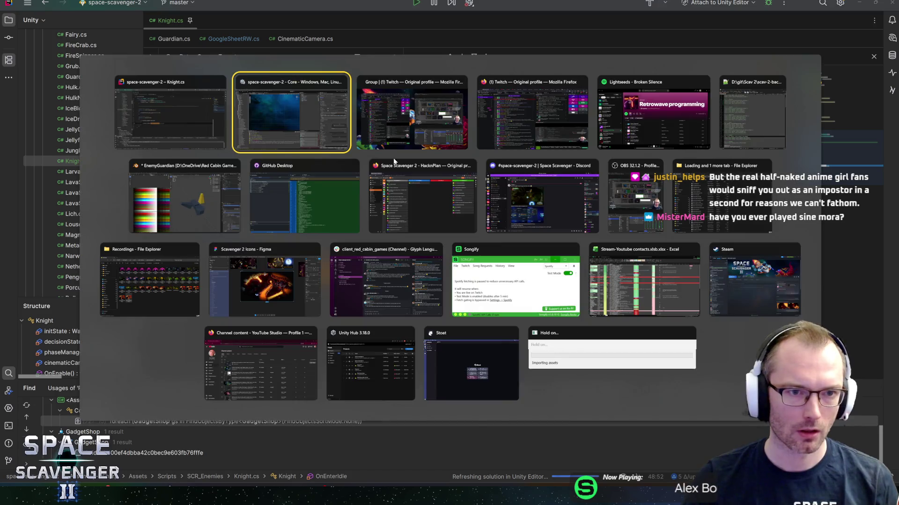
key(alt+Tab)
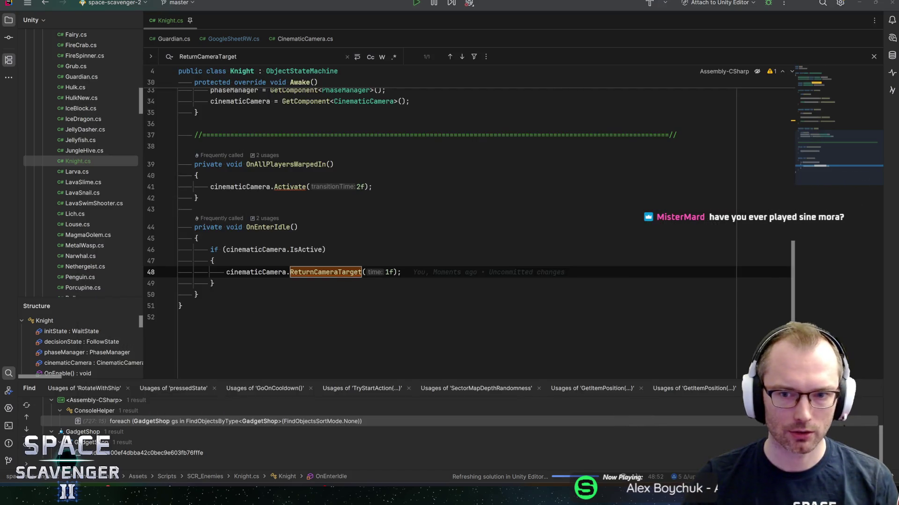
key(alt+Tab)
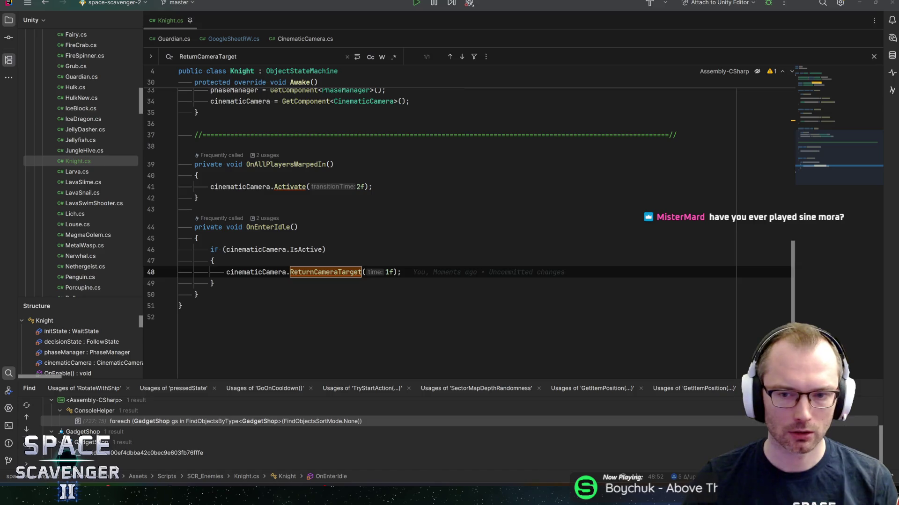
key(alt+Tab)
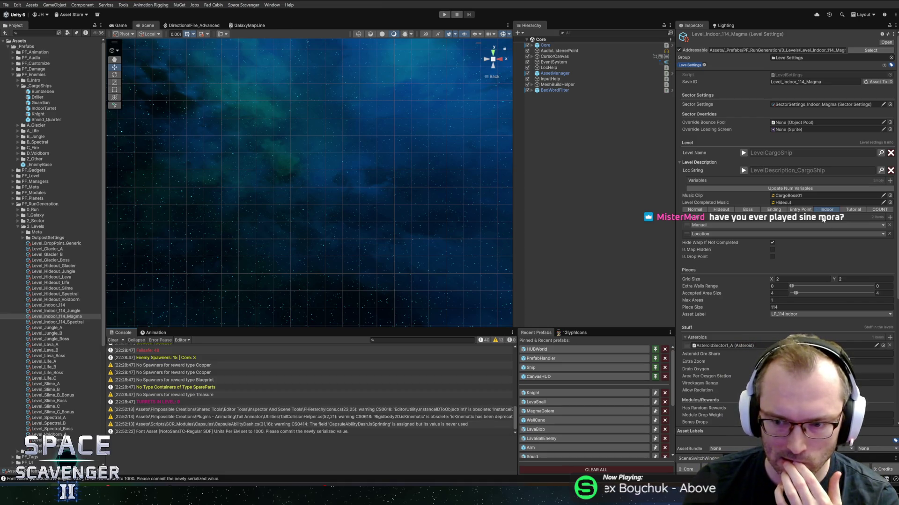
Step: Scroll the Inspector down and back up over the Level_Indoor_114_Magma level settings
scroll(786, 210, down, 5)
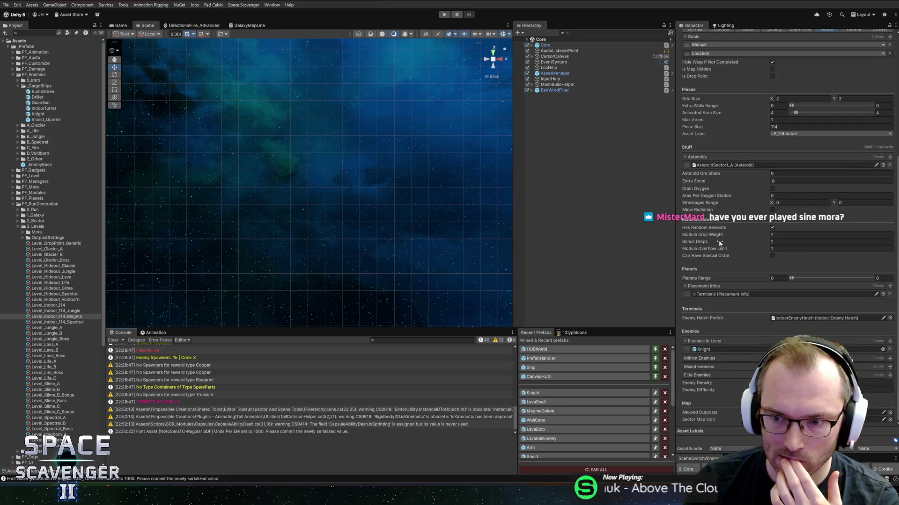
scroll(727, 255, up, 5)
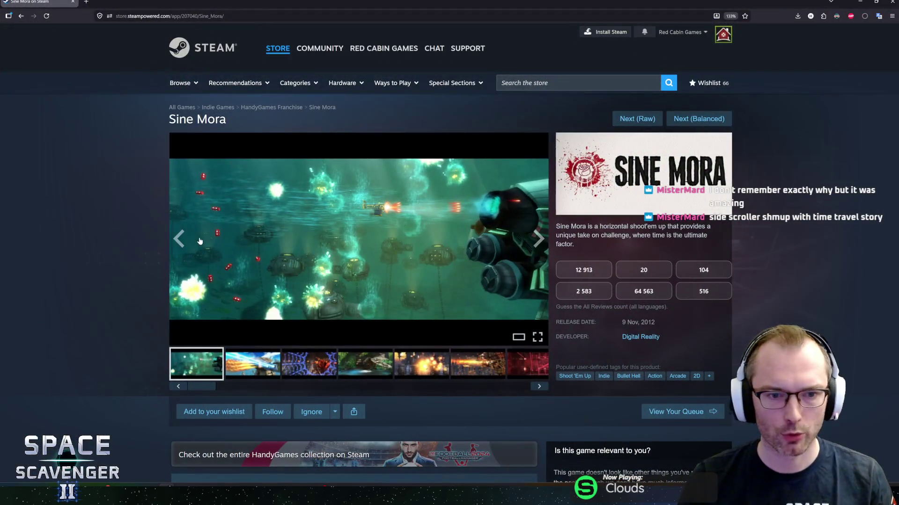
Step: Step through the Sine Mora screenshots from the second one to the red laser shot
click(242, 357)
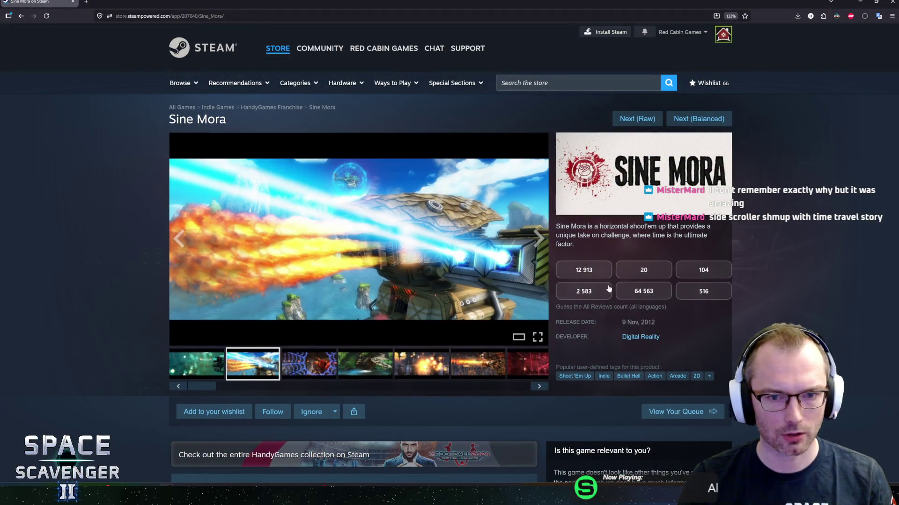
click(535, 237)
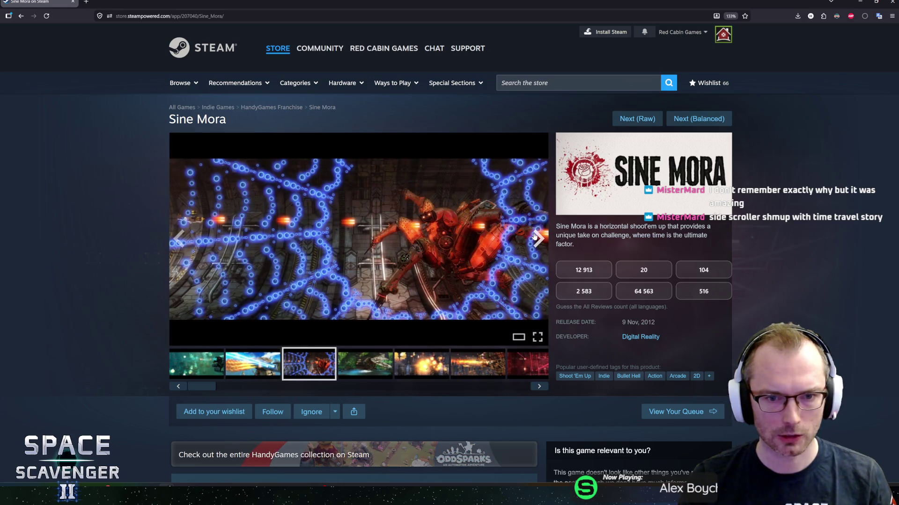
click(535, 237)
click(535, 237)
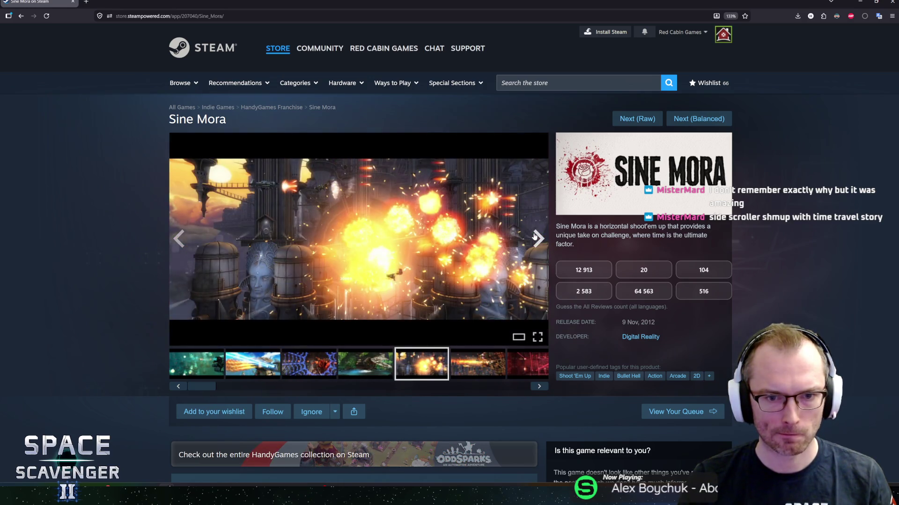
click(534, 237)
click(535, 238)
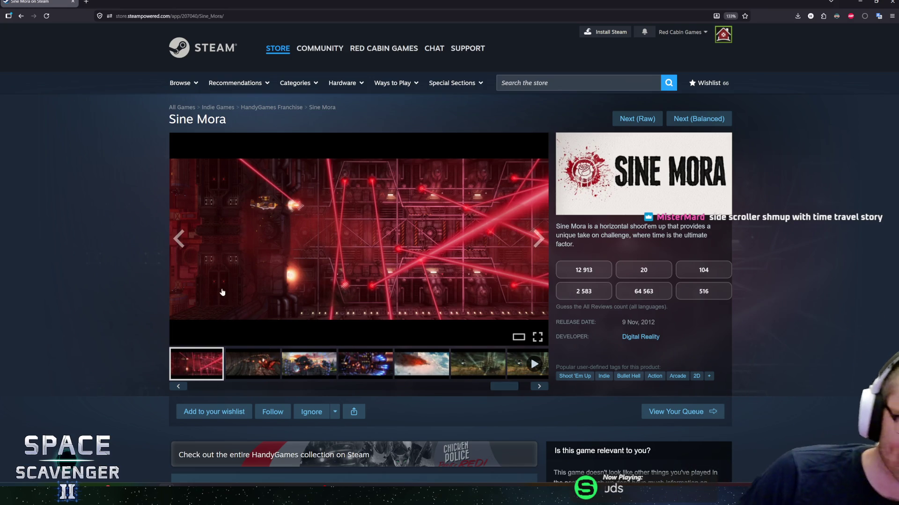
Step: Browse the screenshots again and advance the carousel to the gameplay trailer
scroll(133, 273, down, 3)
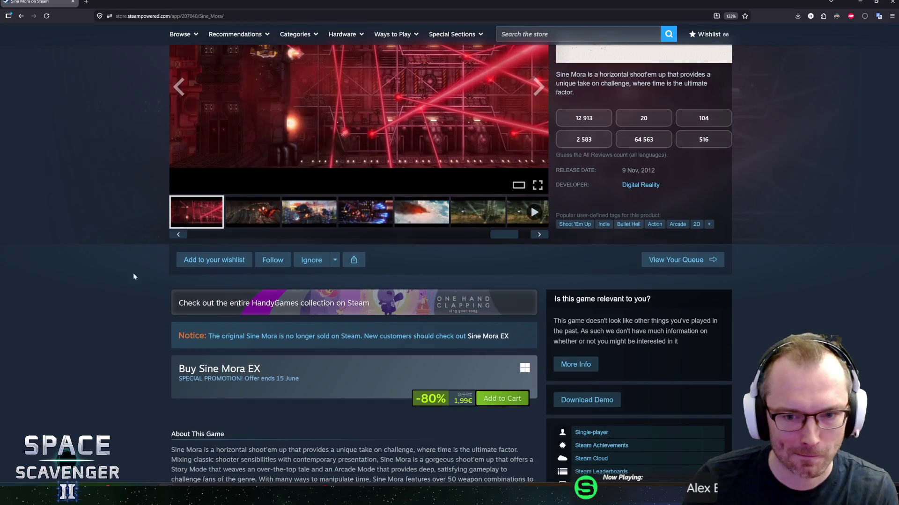
scroll(153, 281, up, 3)
click(262, 372)
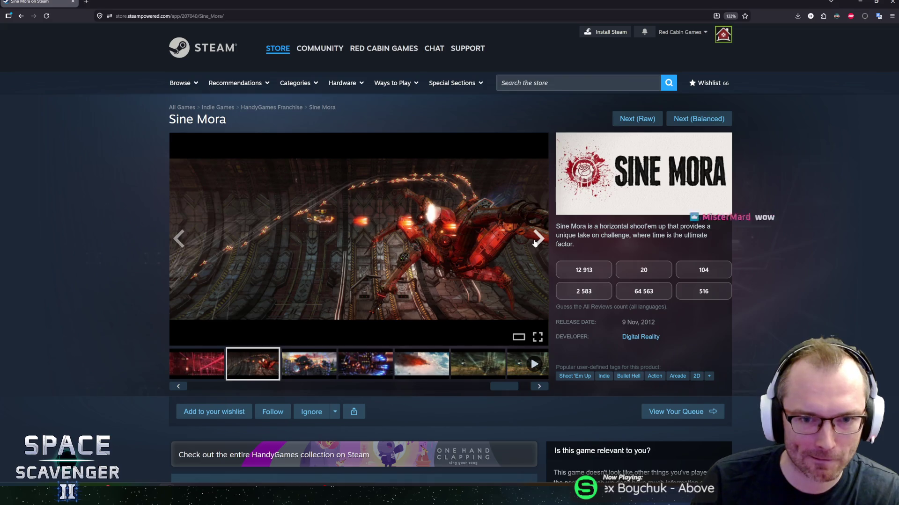
click(538, 243)
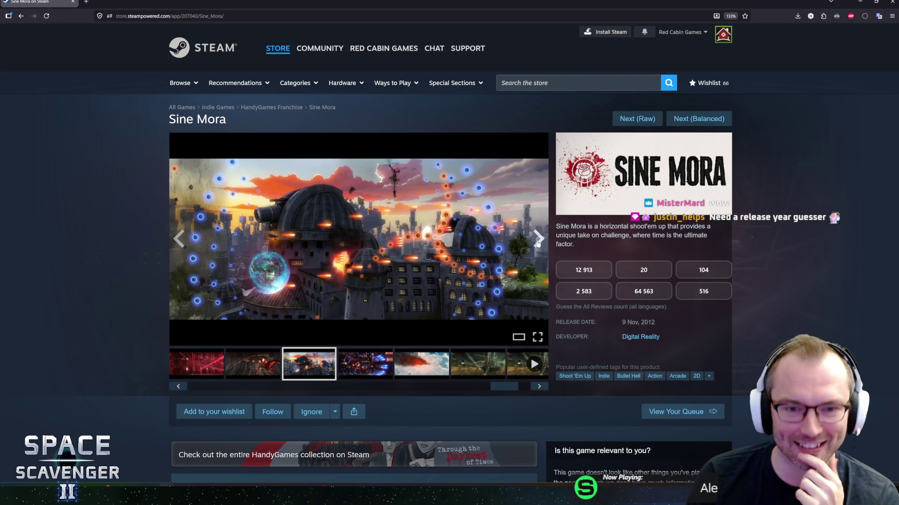
click(540, 242)
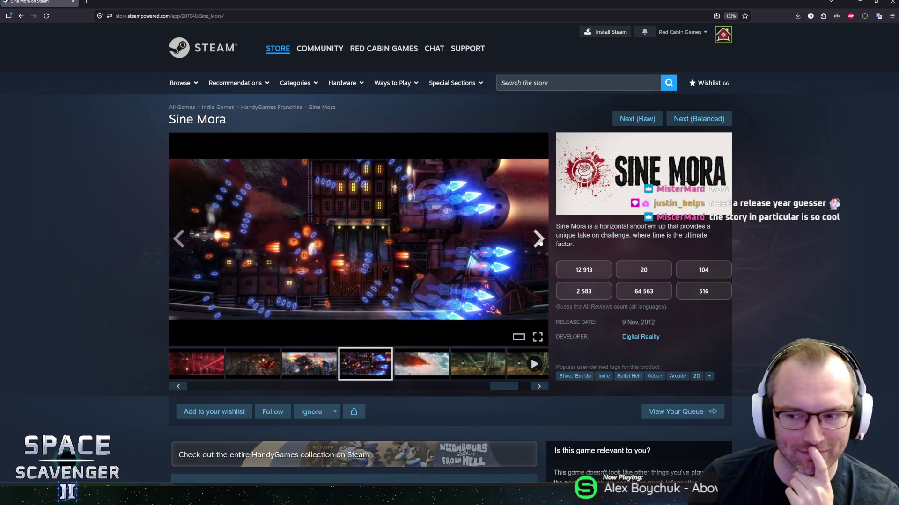
click(539, 241)
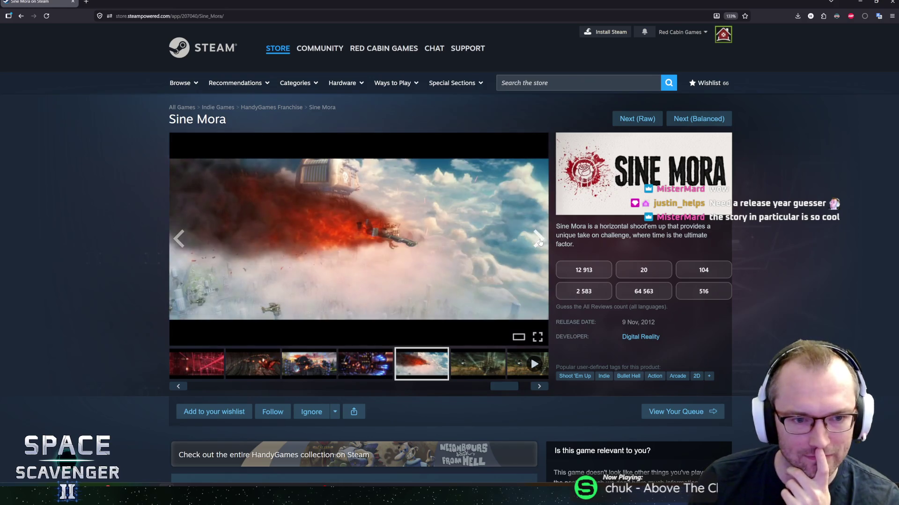
click(177, 239)
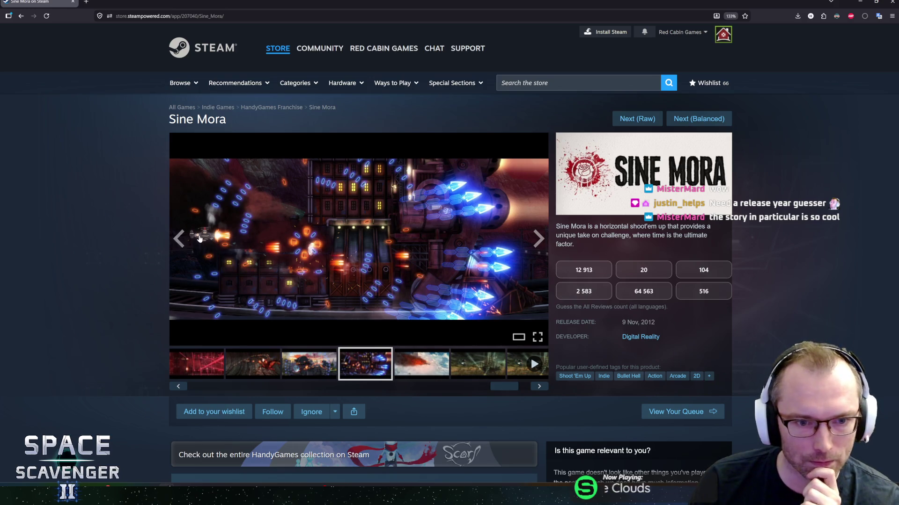
click(538, 239)
click(537, 241)
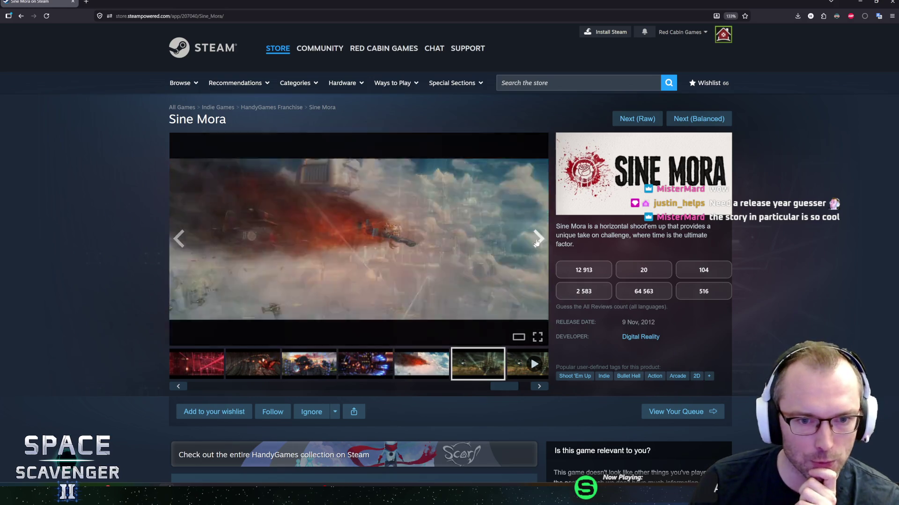
click(537, 242)
click(537, 242)
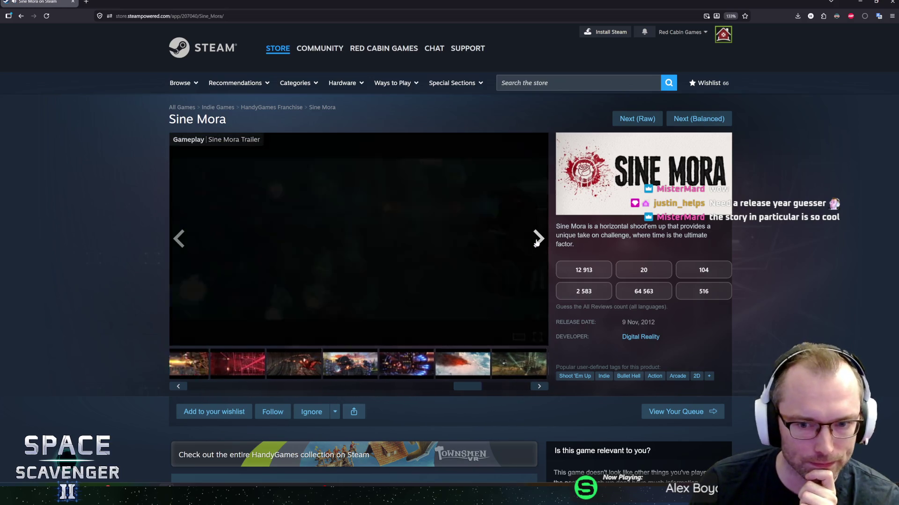
Step: Play the trailer at slightly lower volume, pause it at 1:07, and guess 516 reviews
click(171, 249)
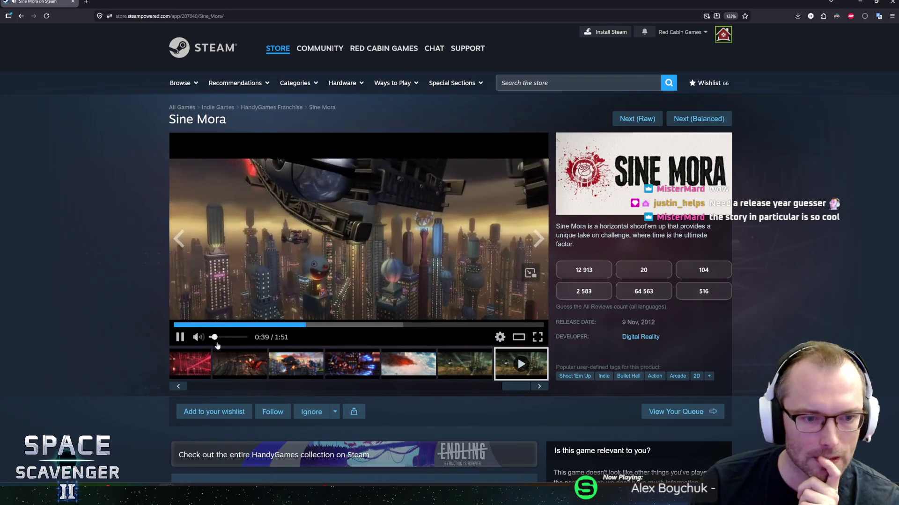
click(212, 337)
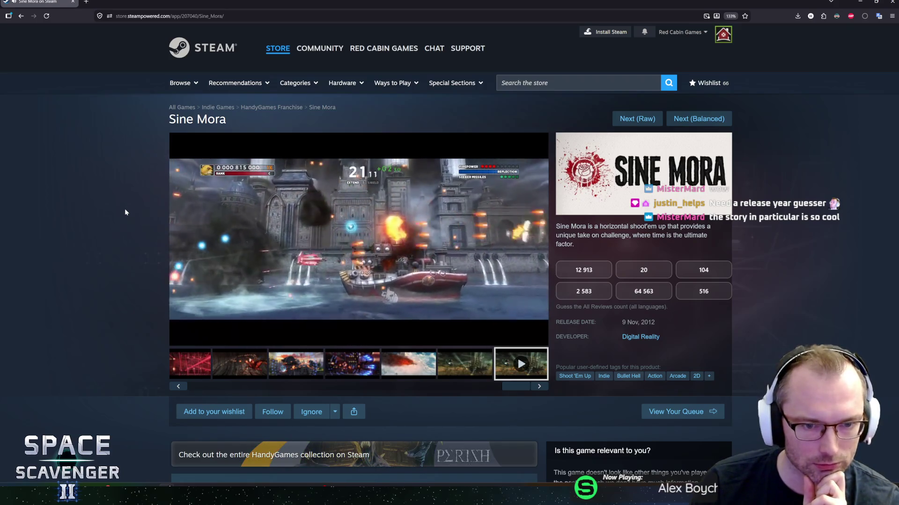
mouse_move(314, 248)
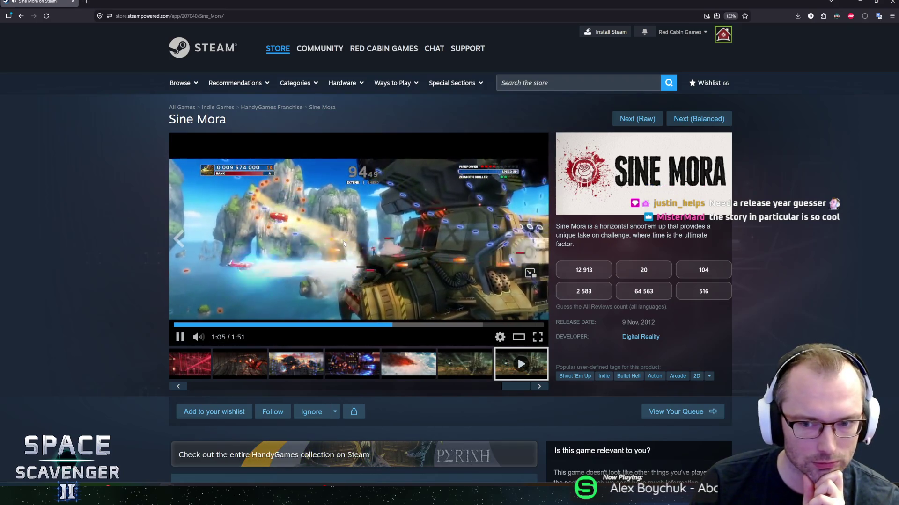
click(343, 222)
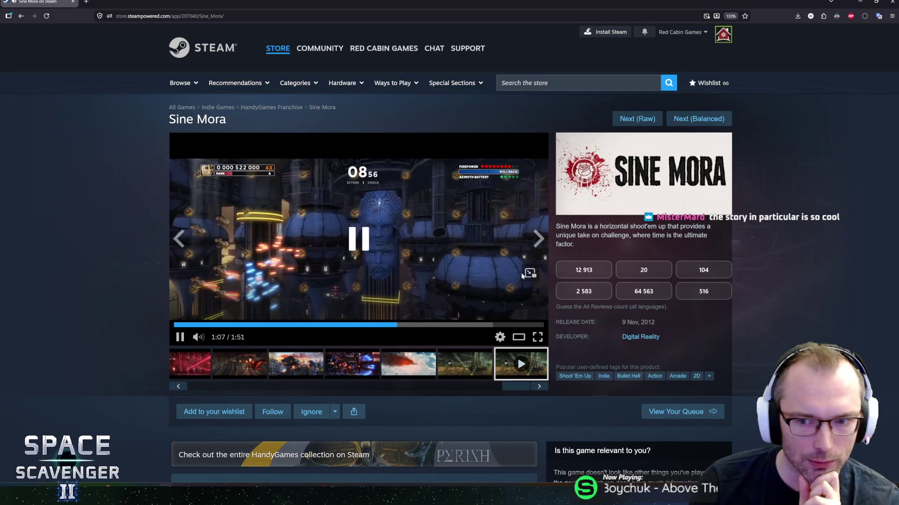
click(714, 298)
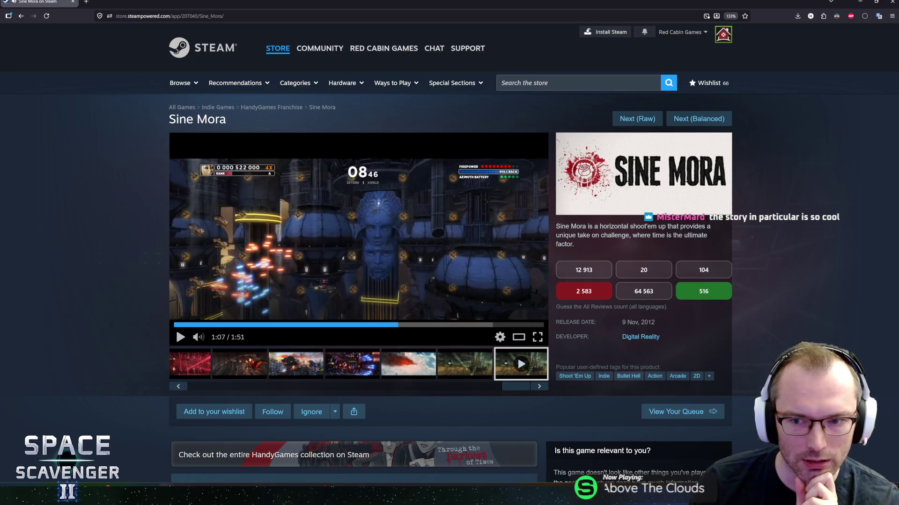
Step: Autoscroll the Sine Mora page to System Requirements and back, then return to Unity's Project panel
scroll(154, 262, down, 5)
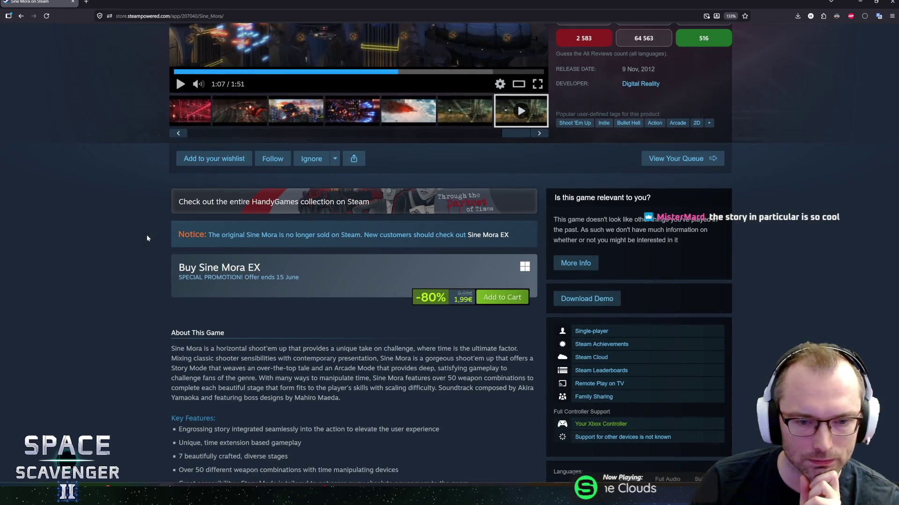
middle_click(160, 277)
scroll(159, 299, down, 3)
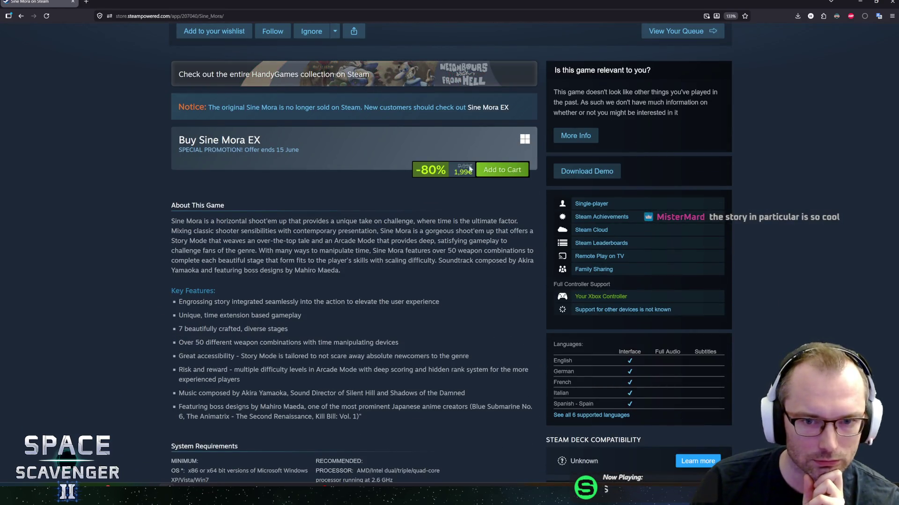
scroll(394, 309, down, 5)
scroll(164, 322, up, 15)
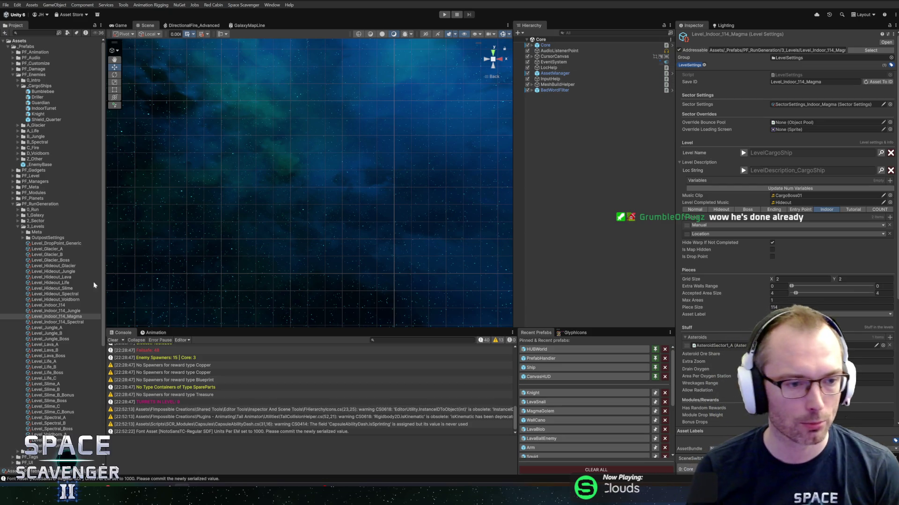
click(52, 322)
Step: Inspect Level_Indoor_114, then step up through the level assets to Level_Hideout_Life
click(55, 310)
click(57, 305)
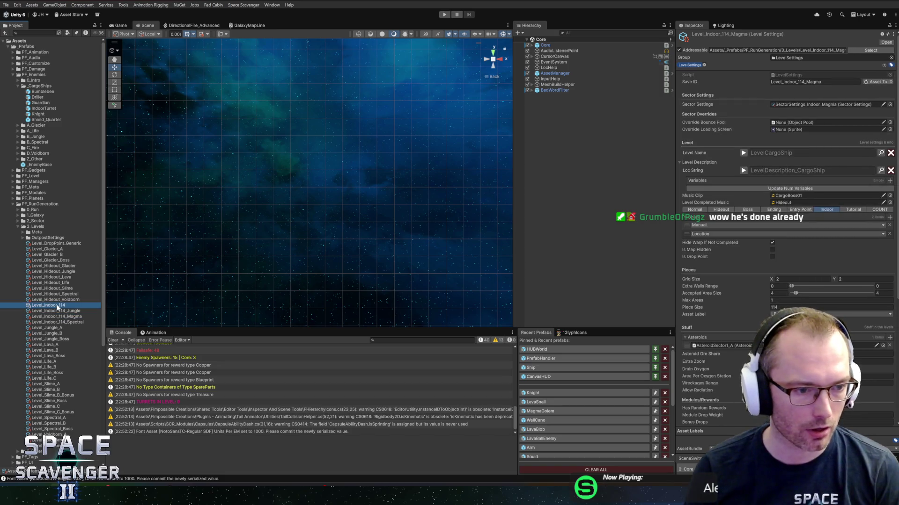
click(56, 299)
click(55, 293)
click(55, 289)
click(55, 283)
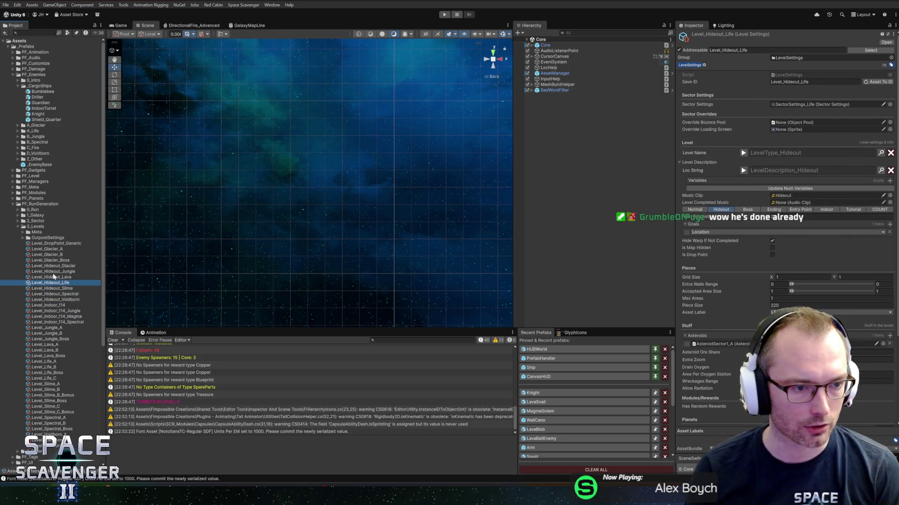
Step: Continue up past Level_Glacier_A to view the Level_DropPoint_Generic settings
click(53, 277)
click(53, 272)
click(52, 266)
click(52, 261)
click(51, 255)
click(52, 249)
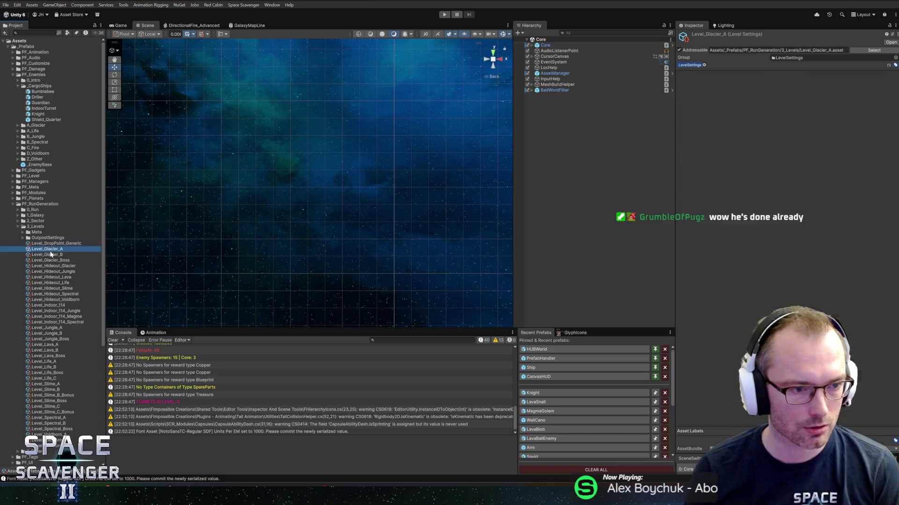
click(56, 243)
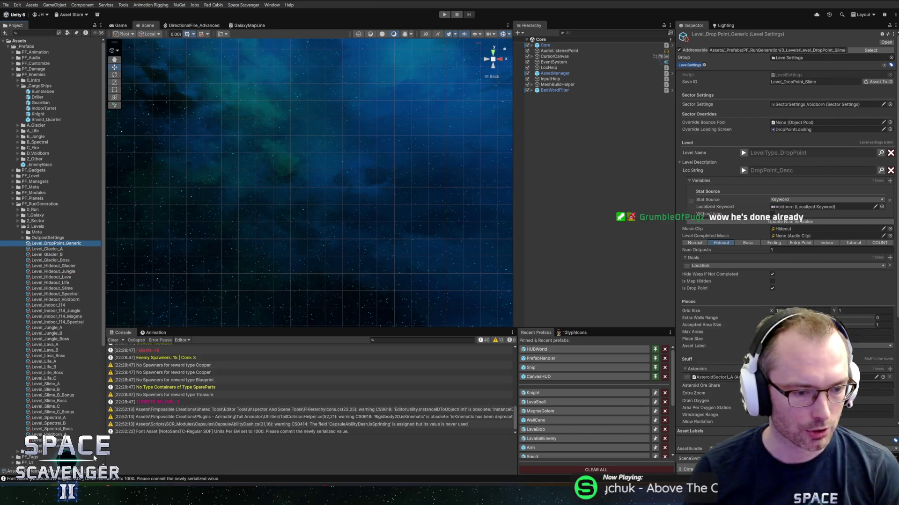
key(alt+Tab)
Step: Browse the space-scavenger-2 history, comparing the Heavy Body balancing and Singularity commits, ending on Heavy Body balancing
click(260, 68)
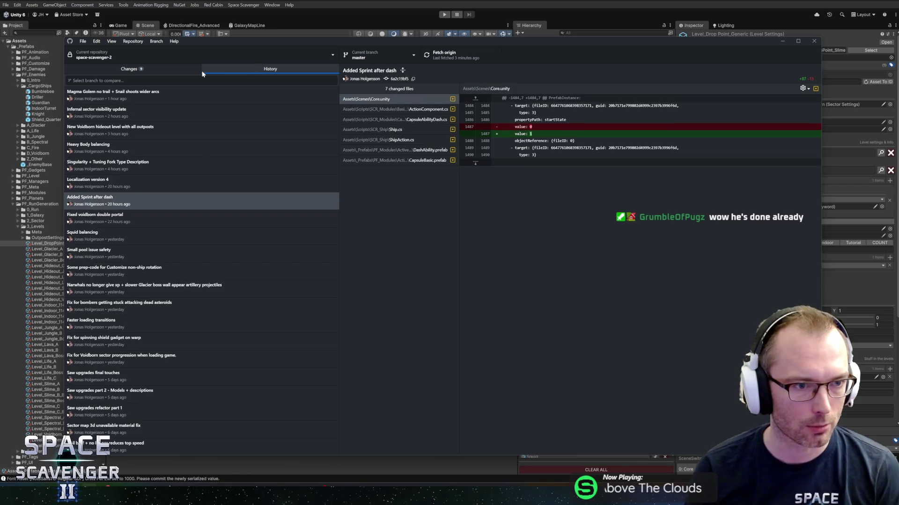
click(119, 145)
click(167, 167)
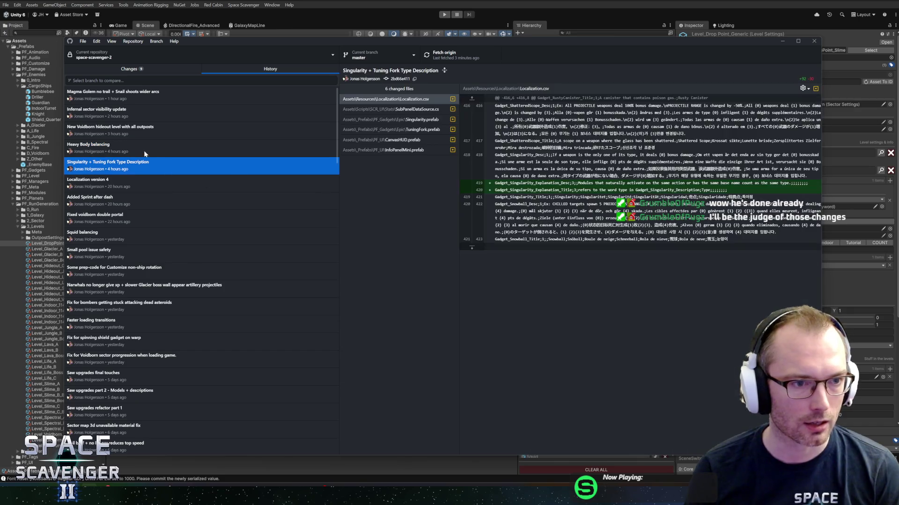
click(196, 152)
click(196, 166)
click(198, 156)
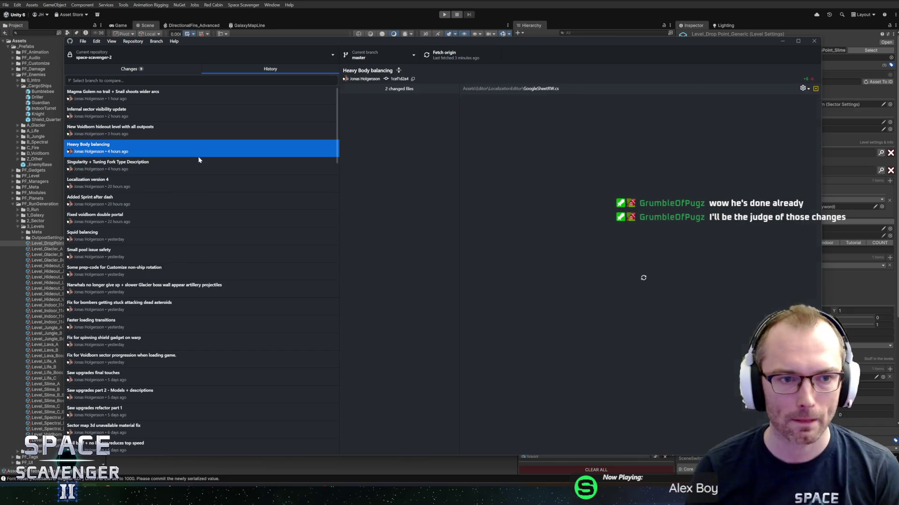